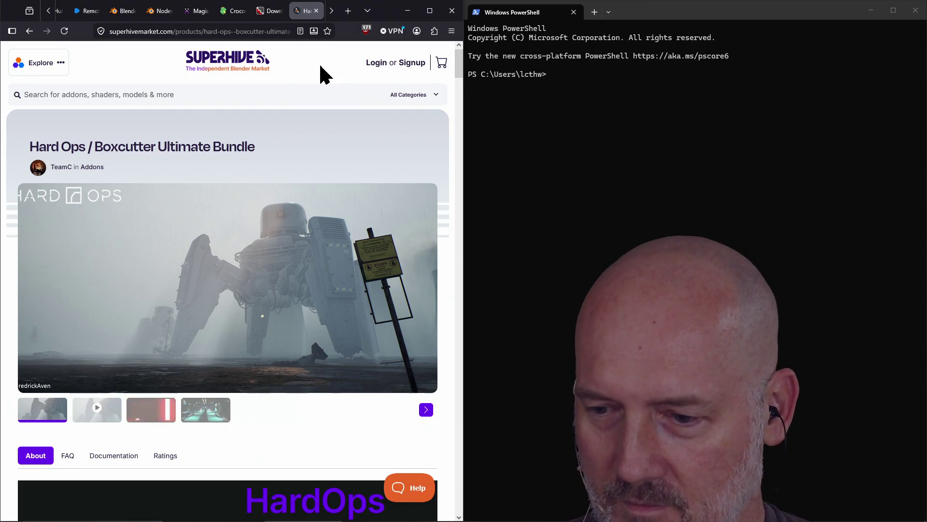
# Step: Search Google in a new tab for 'korean for hello'
pyautogui.hotkey('ctrl', 't')
pyautogui.write('korean for hello')
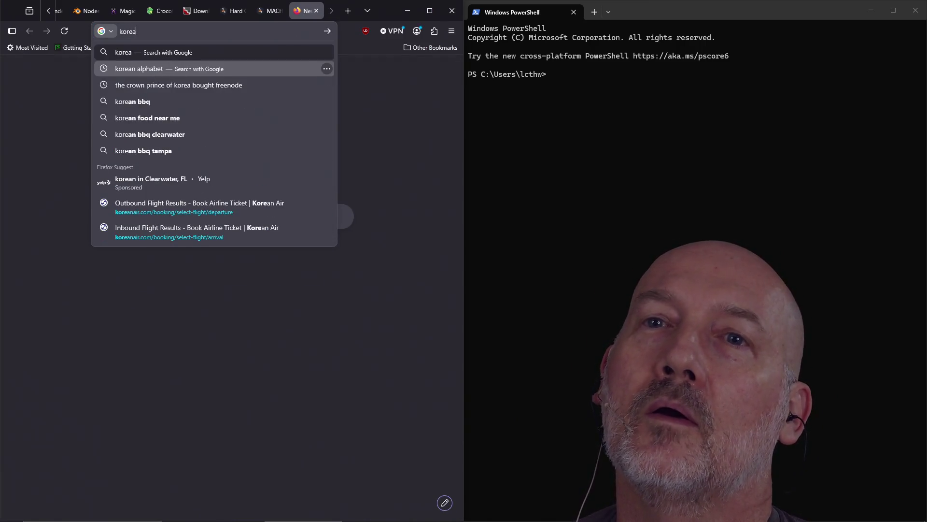
pyautogui.press('Return')
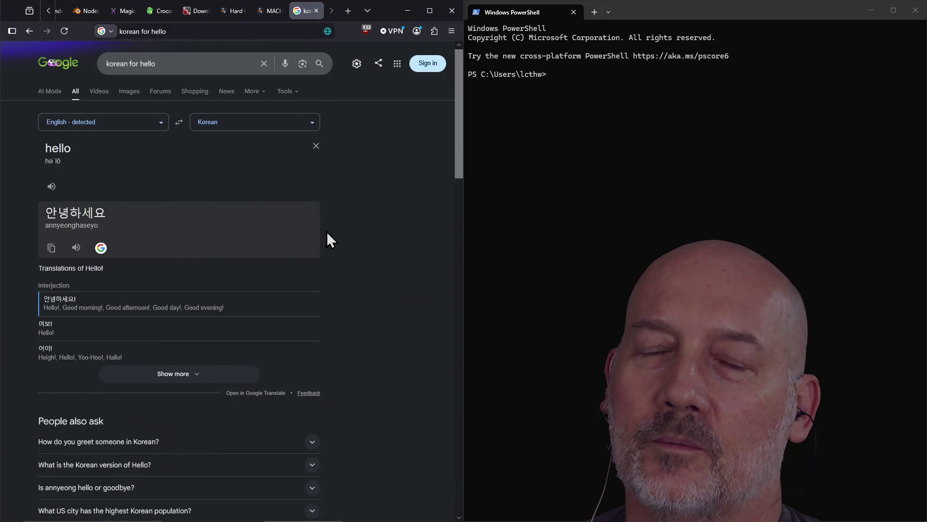
# Step: Search 'chingu in korean', then clear the query and close the search tab
pyautogui.doubleClick(187, 64)
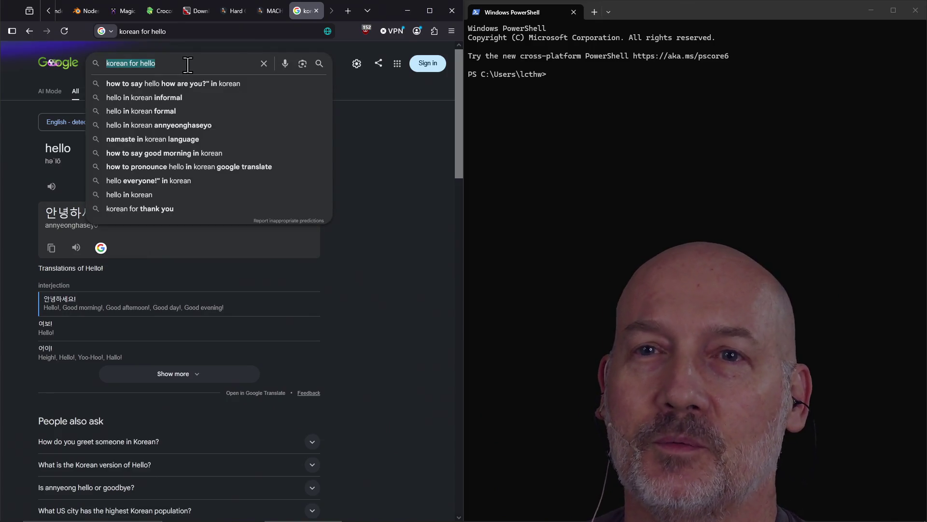
pyautogui.write('chingu i')
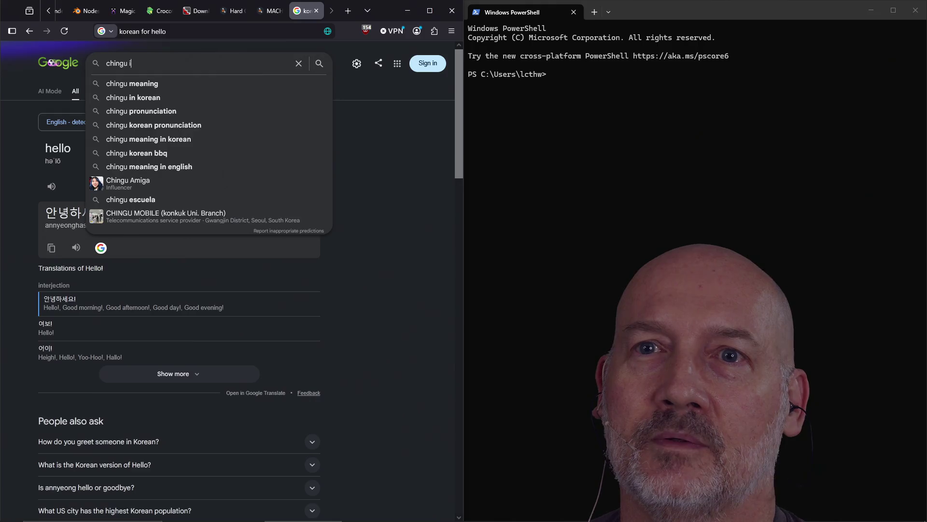
pyautogui.write('n korea')
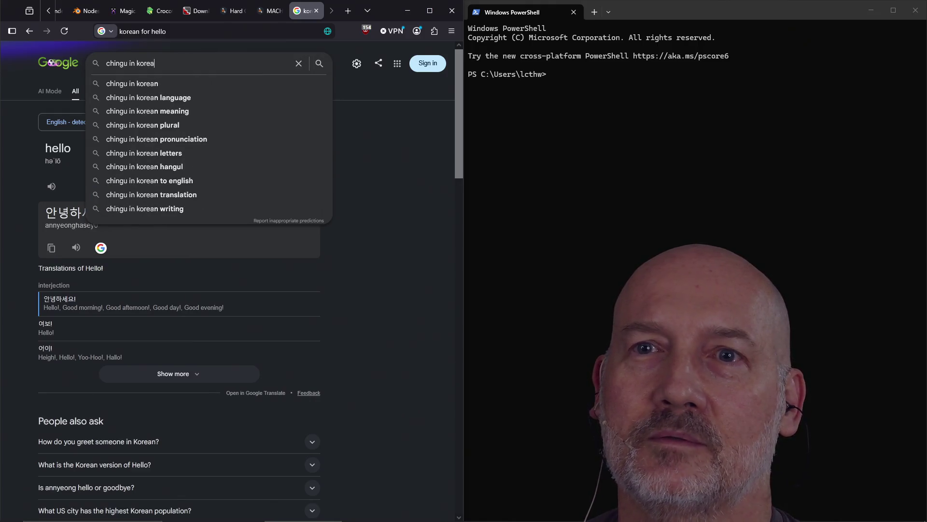
pyautogui.write('n')
pyautogui.press('Return')
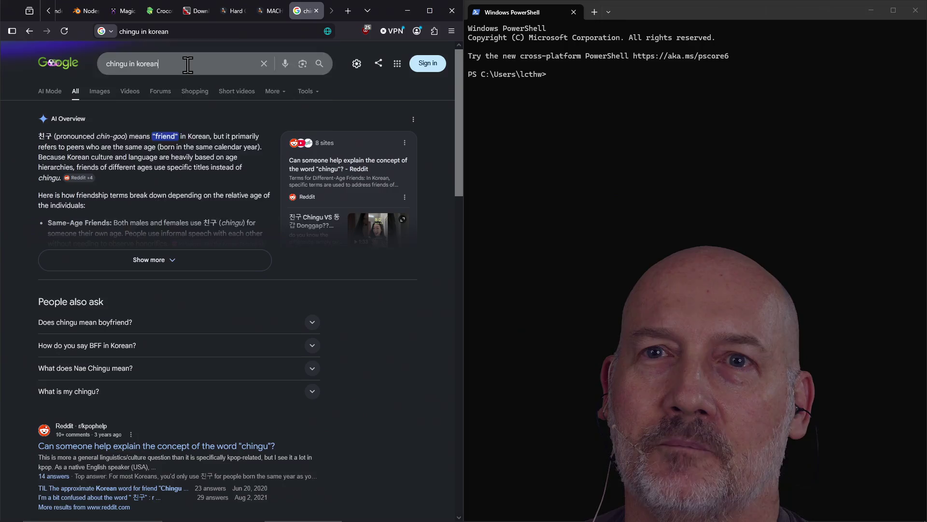
pyautogui.tripleClick(188, 64)
pyautogui.press('BackSpace')
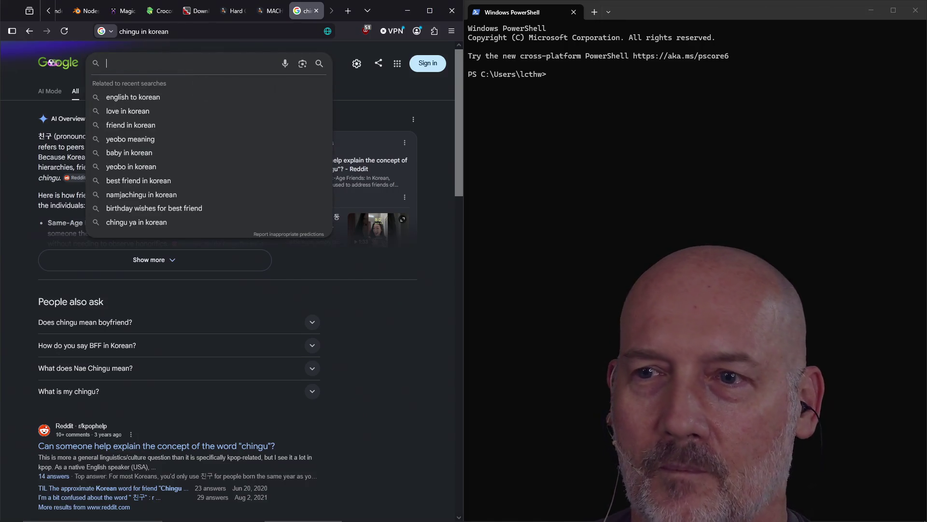
pyautogui.press('Escape')
pyautogui.hotkey('ctrl', 'w')
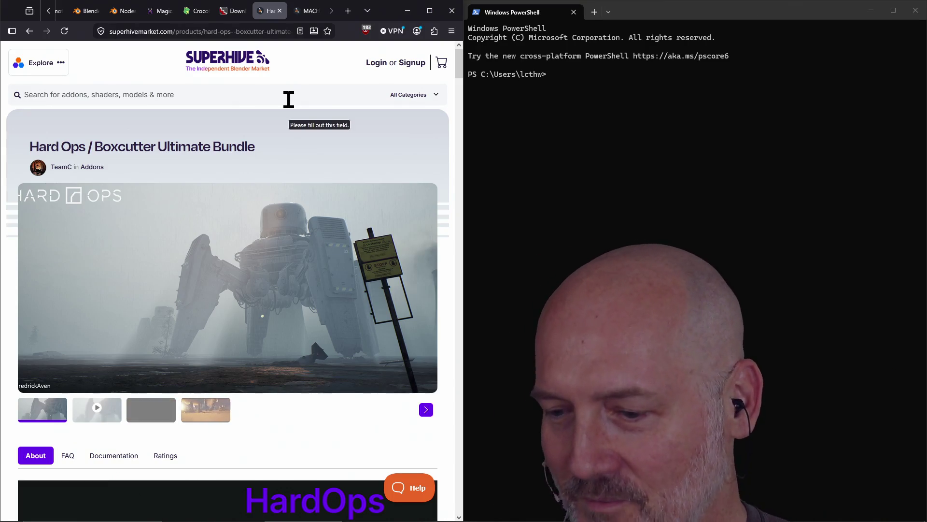
pyautogui.click(292, 95)
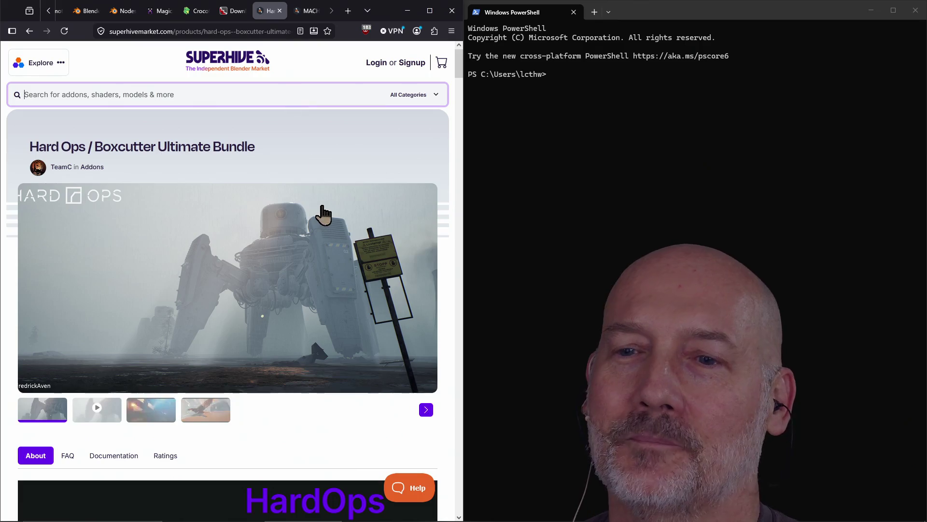
pyautogui.scroll(-3, 275, 325)
pyautogui.scroll(-20, 325, 286)
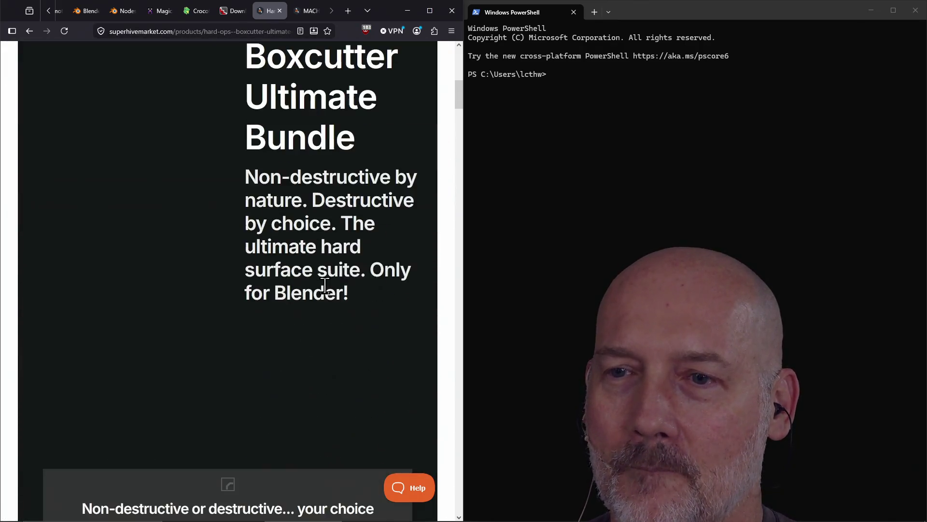
pyautogui.scroll(-5, 325, 286)
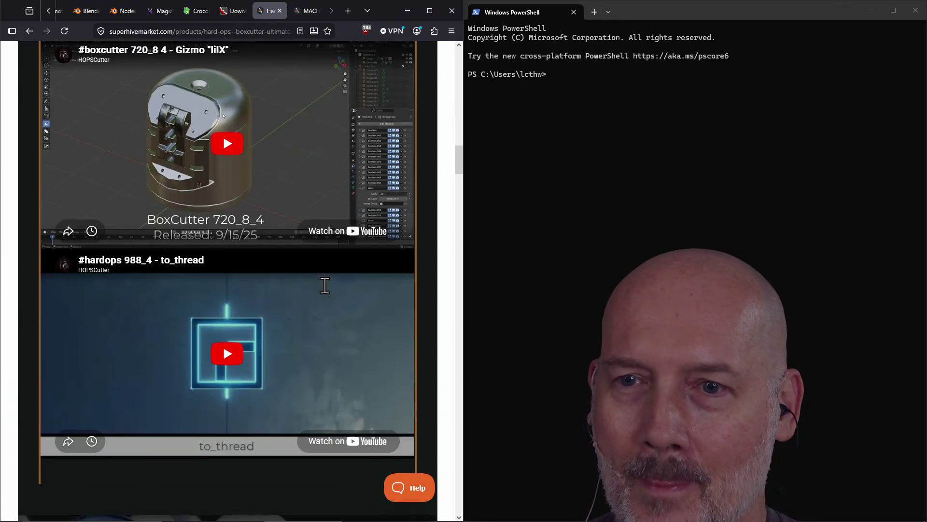
pyautogui.scroll(20, 320, 289)
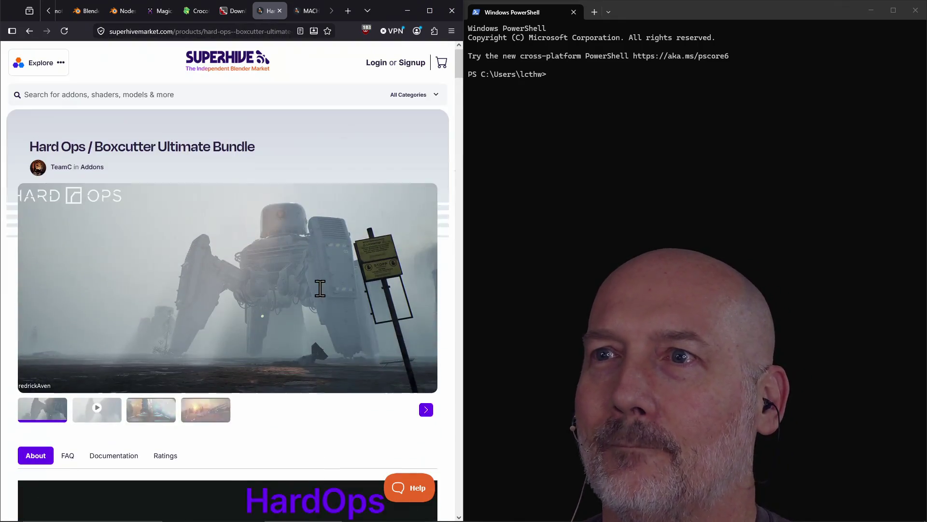
pyautogui.click(579, 225)
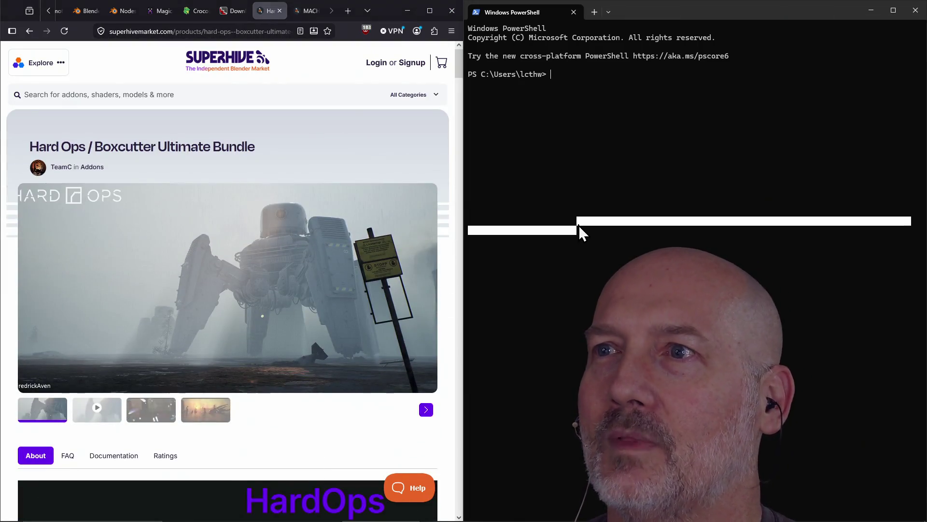
# Step: Snap the PowerShell window to the left half of the screen
pyautogui.click(721, 221)
pyautogui.press('super+Down')
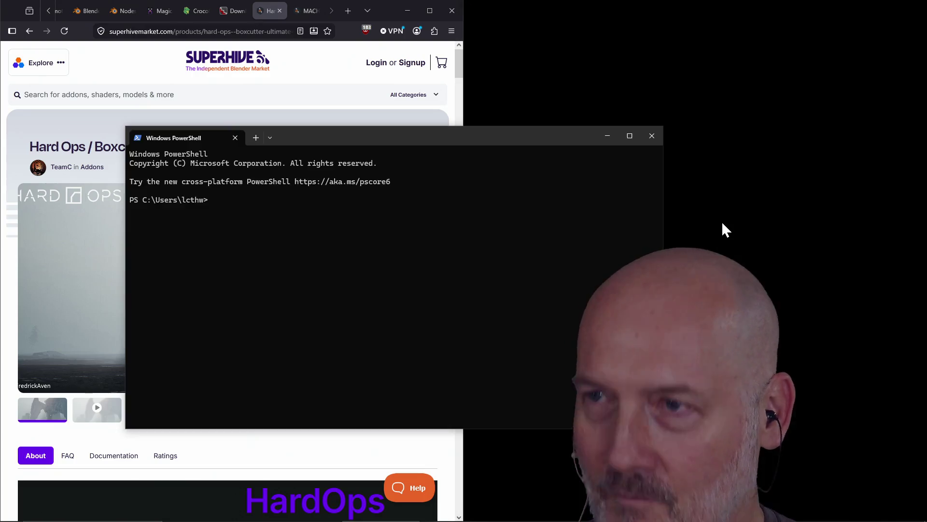
pyautogui.press('super+Left')
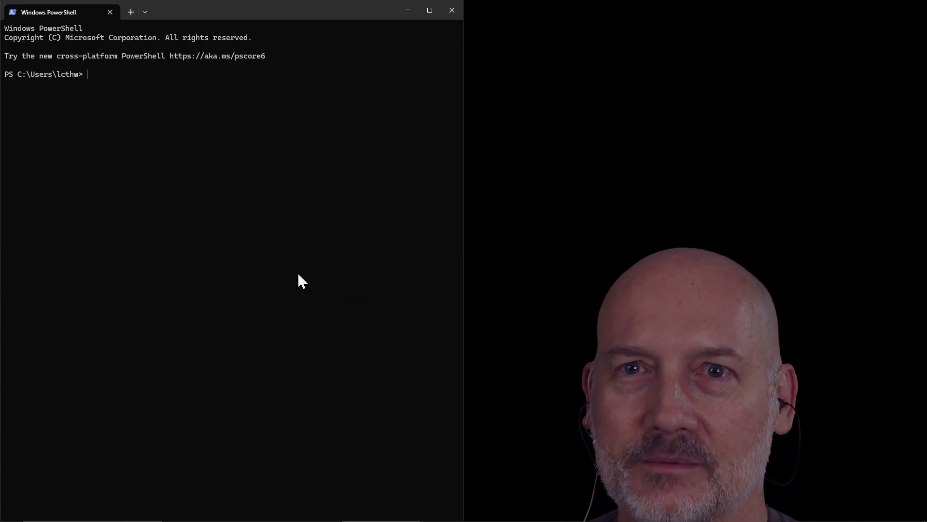
# Step: Change into Projects\twitch_irc_bot and launch app.exe, then return to Firefox
pyautogui.write('cd Proj')
pyautogui.press('Tab')
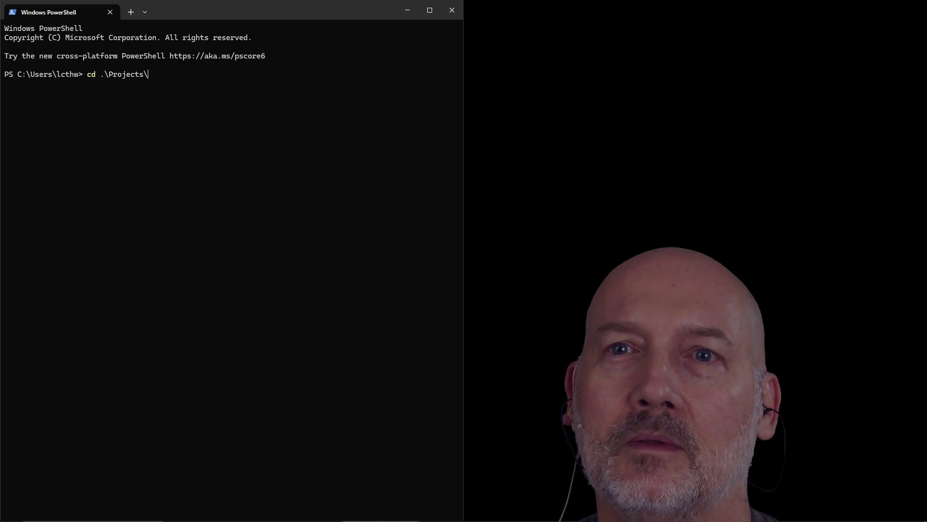
pyautogui.write('twitch_irc_bot\\')
pyautogui.press('Return')
pyautogui.write('./app')
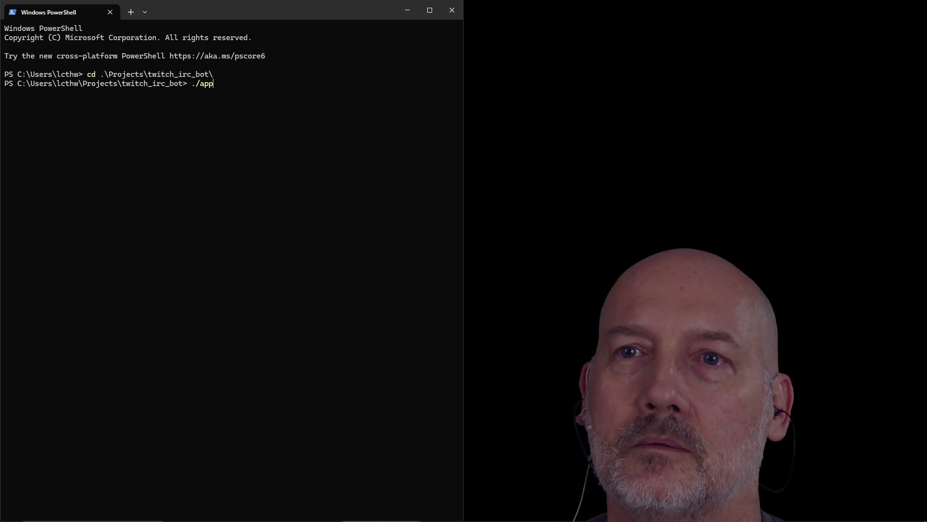
pyautogui.press('Tab')
pyautogui.press('Return')
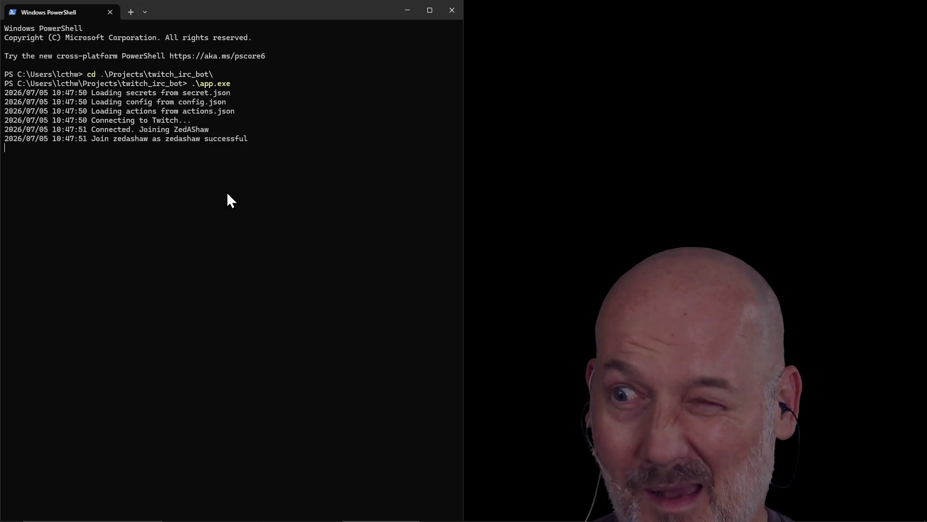
pyautogui.hotkey('alt', 'Tab')
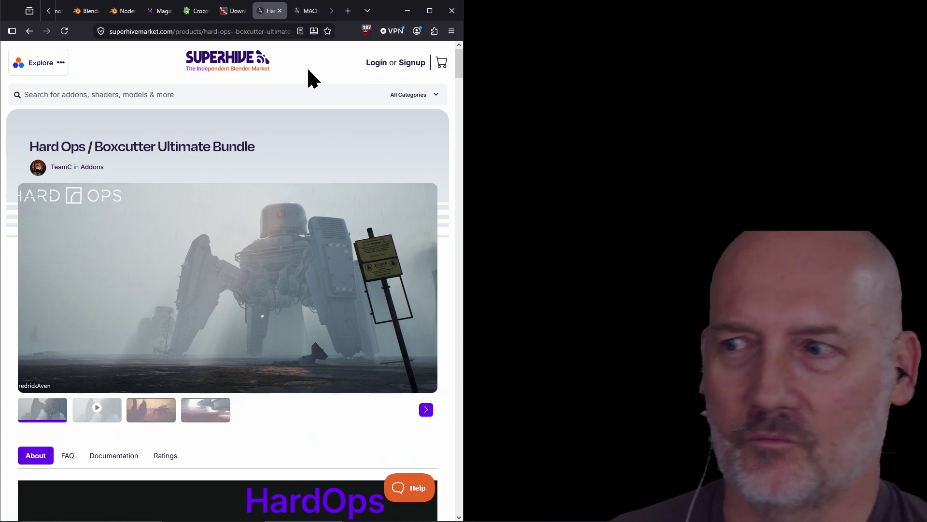
# Step: Scroll up and down through the current Superhive Market product page
pyautogui.click(304, 87)
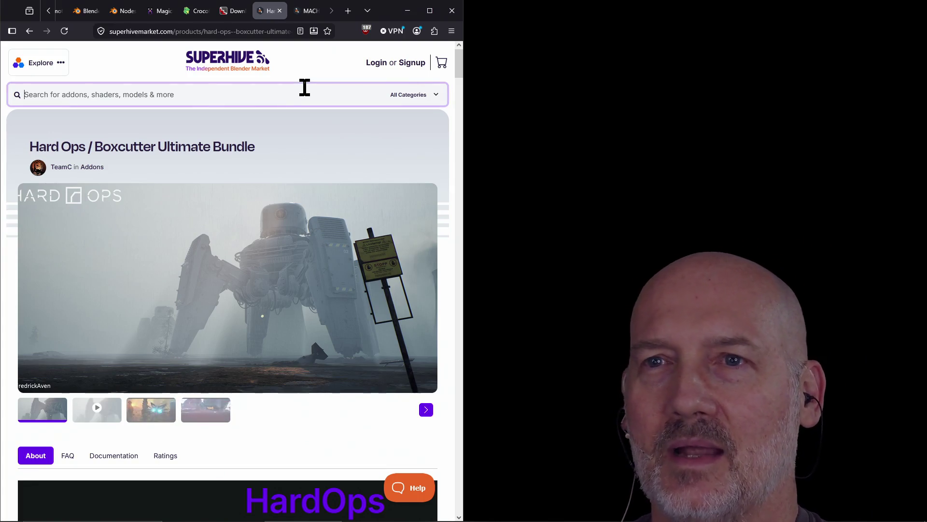
pyautogui.click(309, 69)
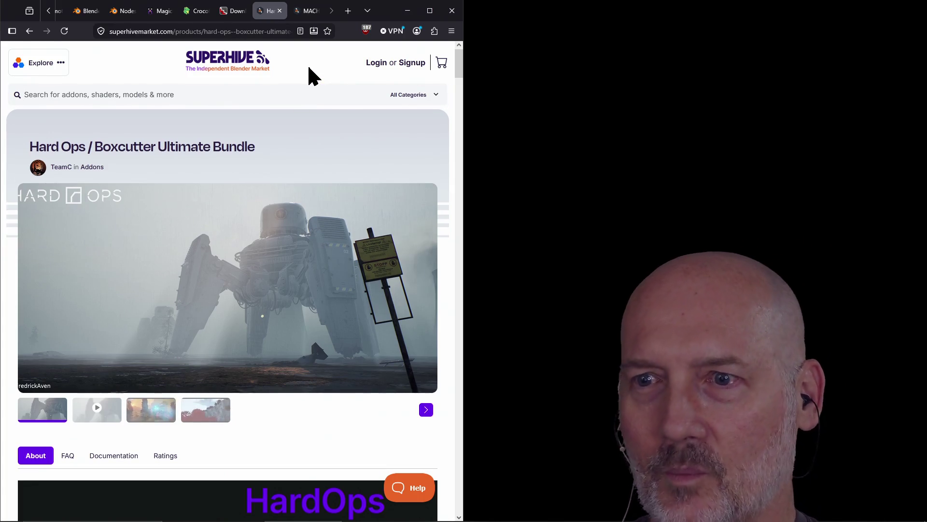
pyautogui.scroll(-10, 307, 77)
pyautogui.scroll(-5, 293, 132)
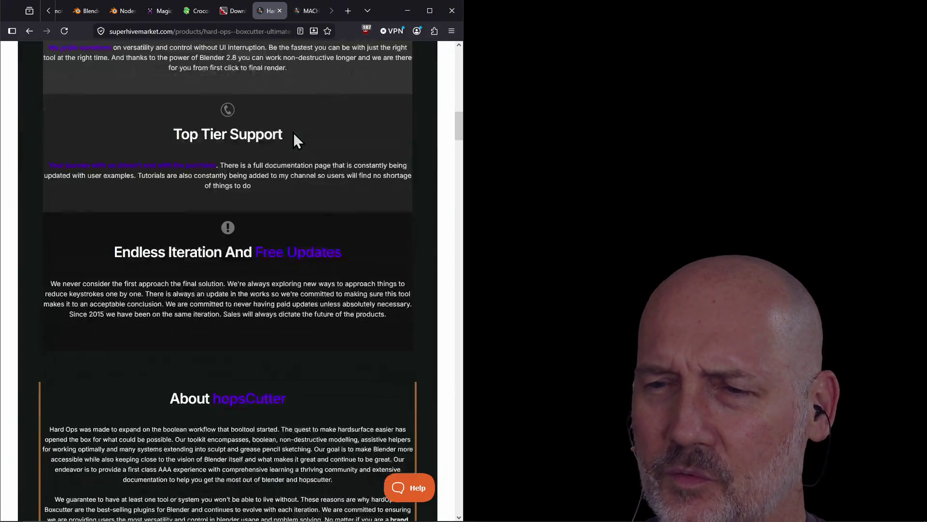
pyautogui.scroll(15, 293, 131)
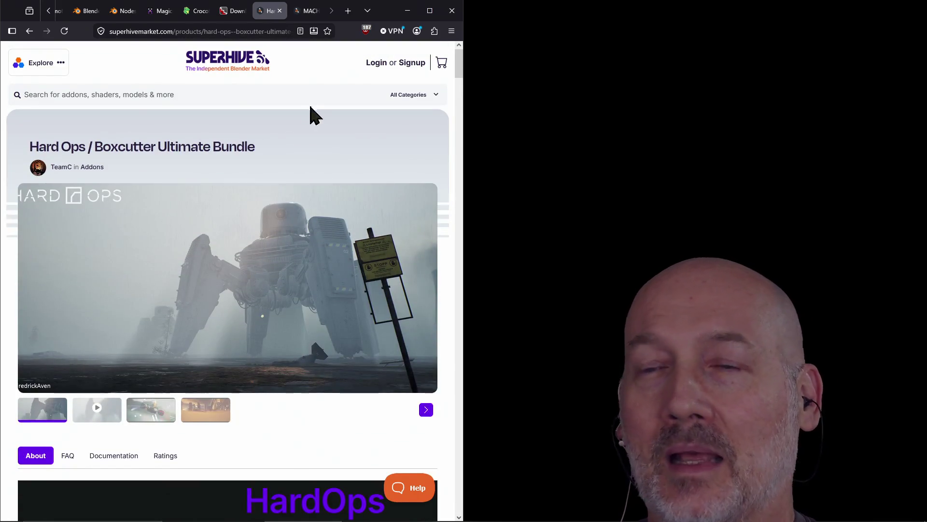
pyautogui.scroll(-20, 246, 179)
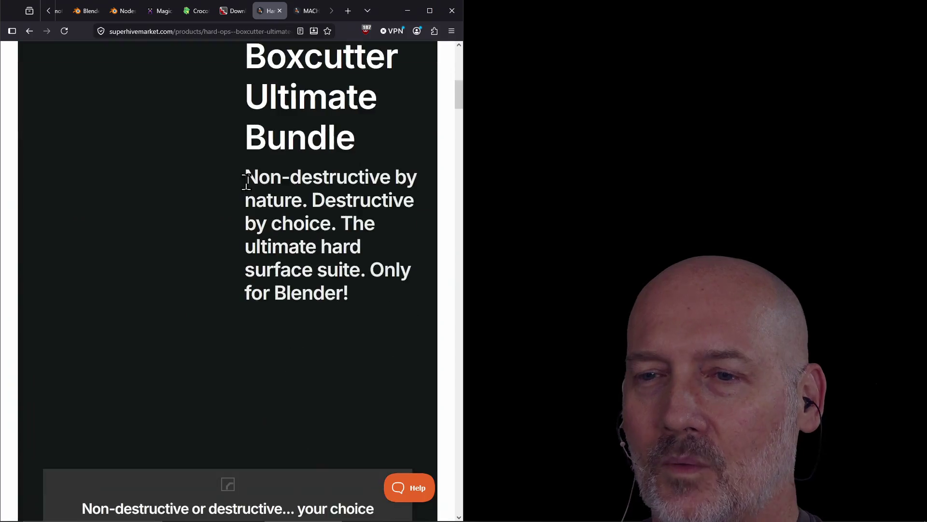
pyautogui.scroll(-20, 246, 182)
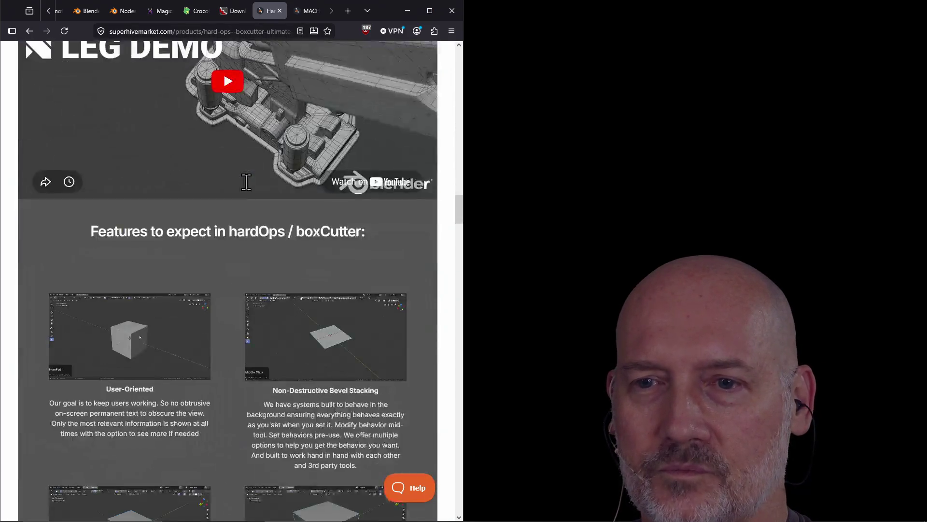
pyautogui.scroll(-15, 246, 183)
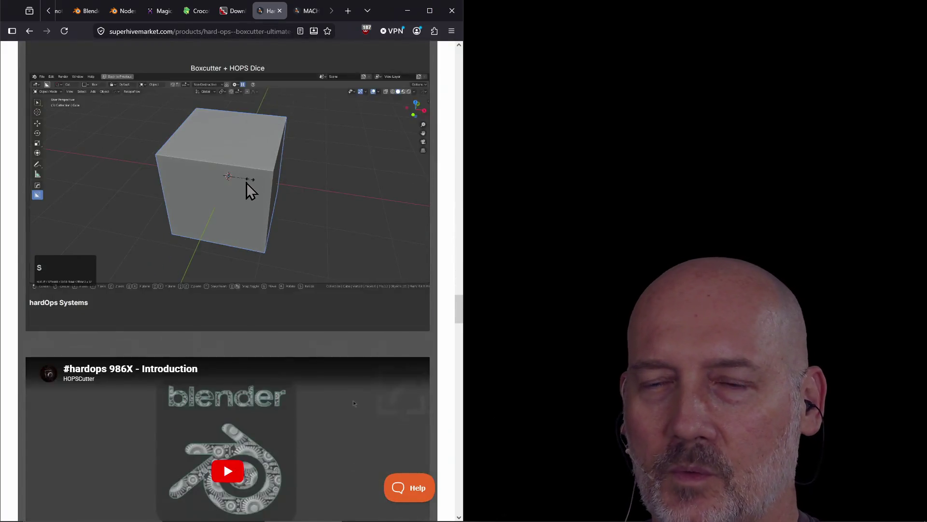
pyautogui.scroll(20, 246, 183)
pyautogui.scroll(20, 246, 183)
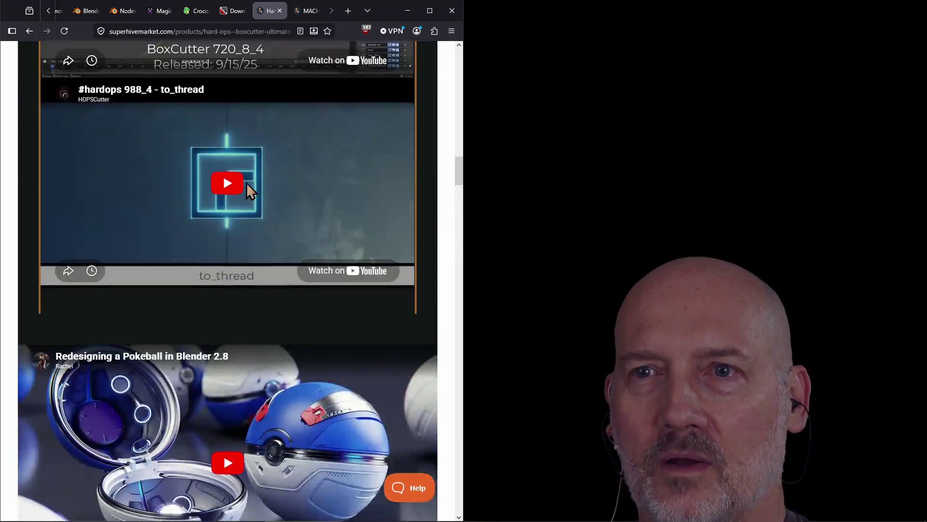
pyautogui.scroll(7, 247, 183)
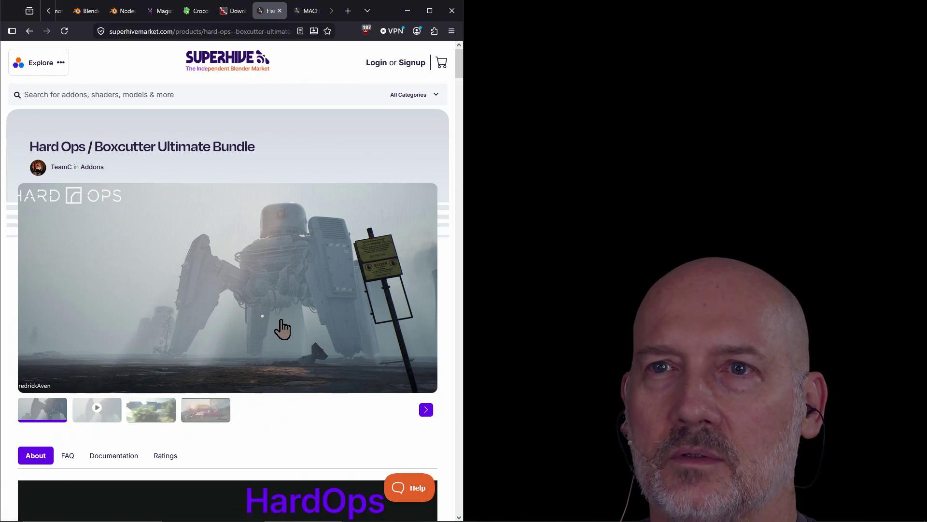
pyautogui.scroll(-8, 282, 329)
pyautogui.scroll(8, 282, 329)
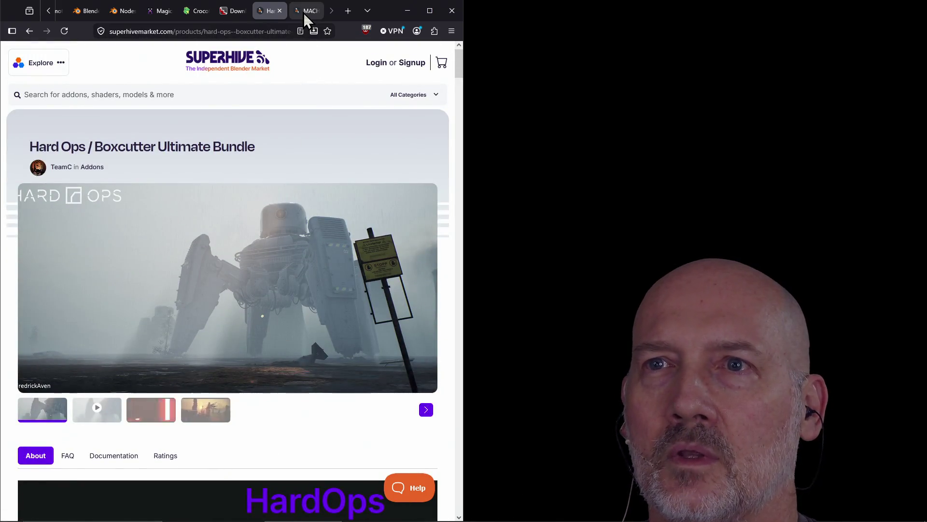
# Step: Read the MACHIN3tools page's About section, including the Prime and DeusEx variants
pyautogui.click(303, 11)
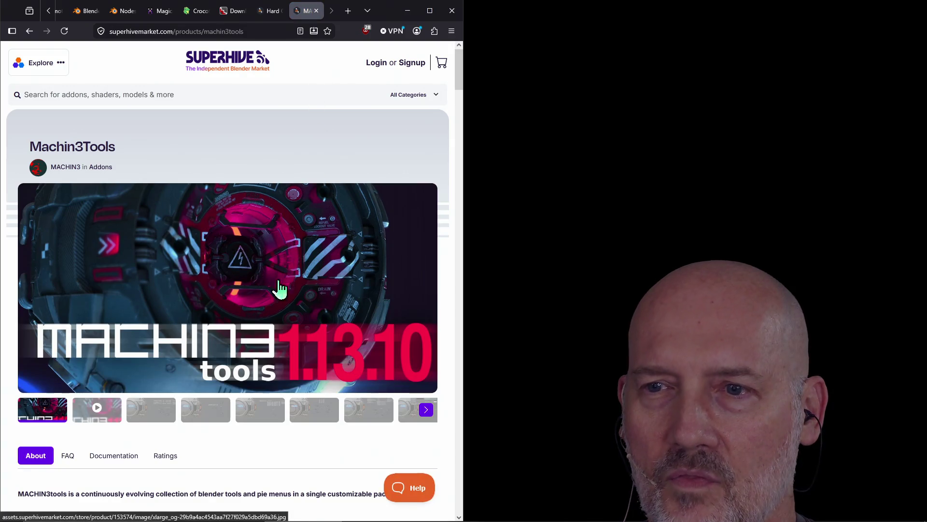
pyautogui.scroll(-3, 218, 326)
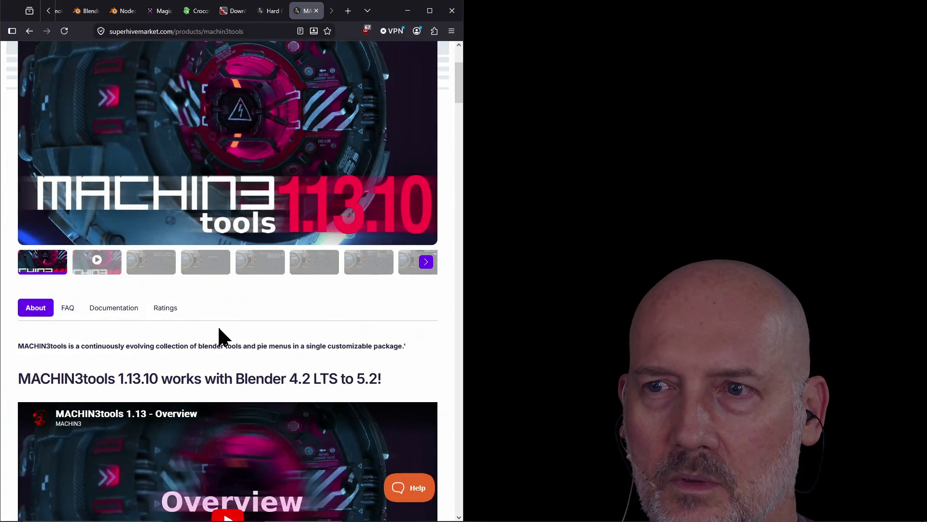
pyautogui.scroll(3, 221, 333)
pyautogui.scroll(-15, 244, 272)
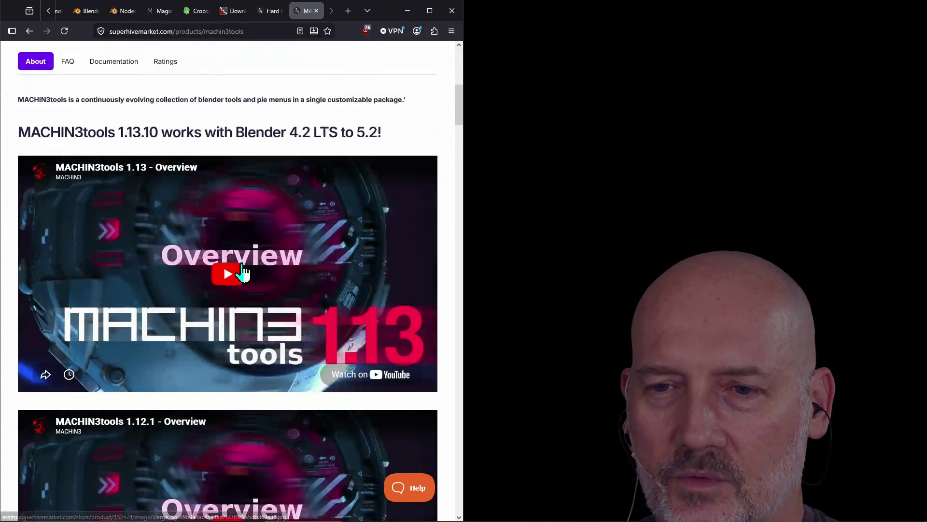
pyautogui.scroll(-12, 243, 272)
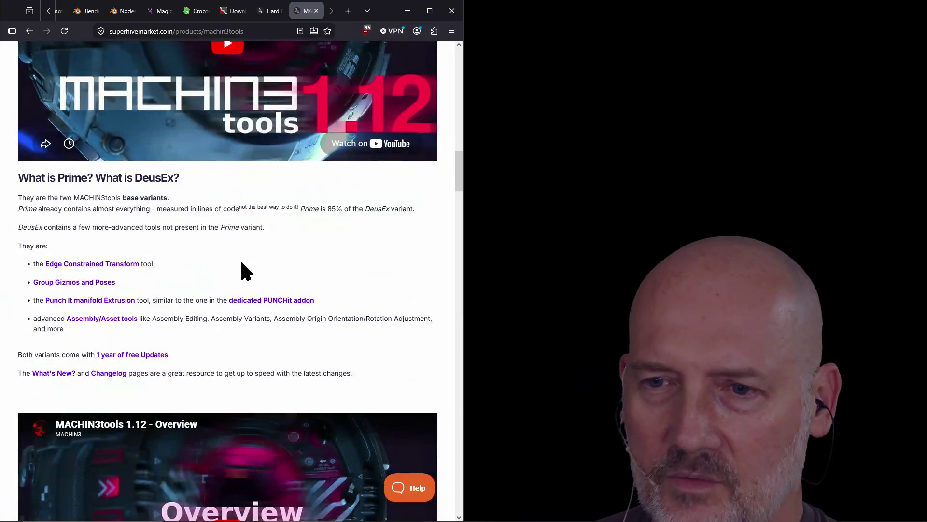
pyautogui.scroll(-3, 243, 270)
pyautogui.scroll(20, 242, 270)
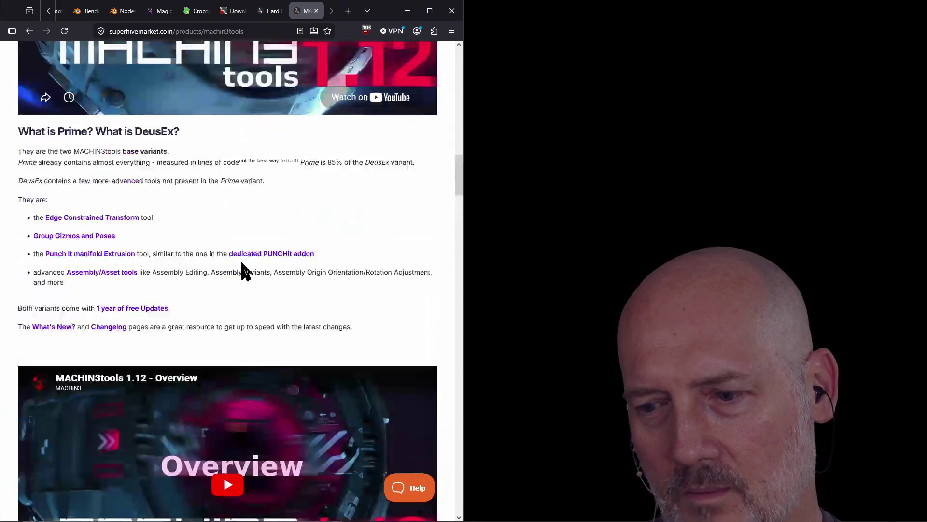
pyautogui.scroll(2, 242, 271)
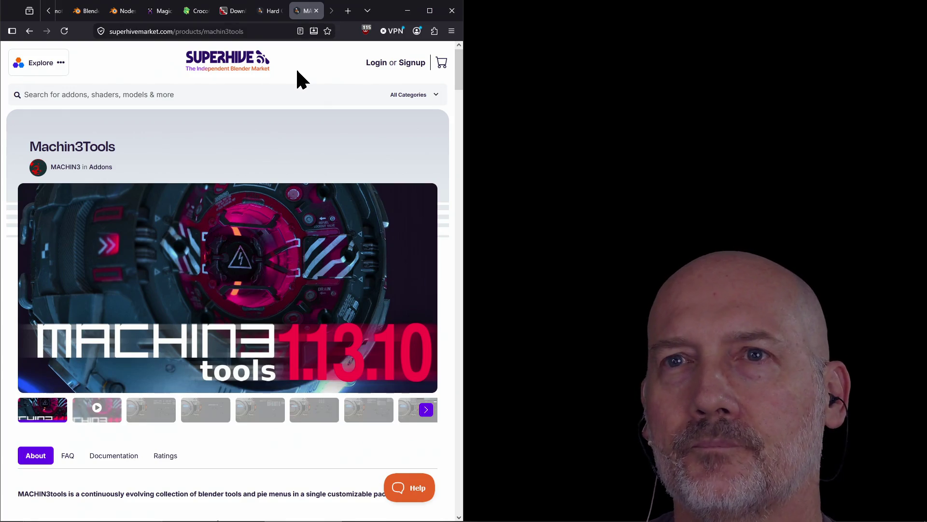
pyautogui.click(233, 11)
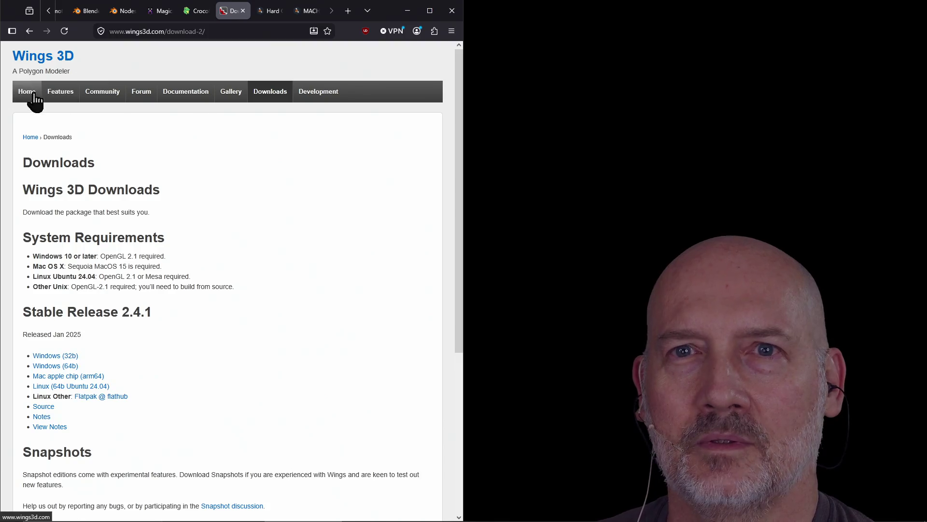
# Step: Scroll the Wings 3D Downloads page down to Old Releases and back up
pyautogui.scroll(-2, 316, 268)
pyautogui.scroll(-3, 317, 269)
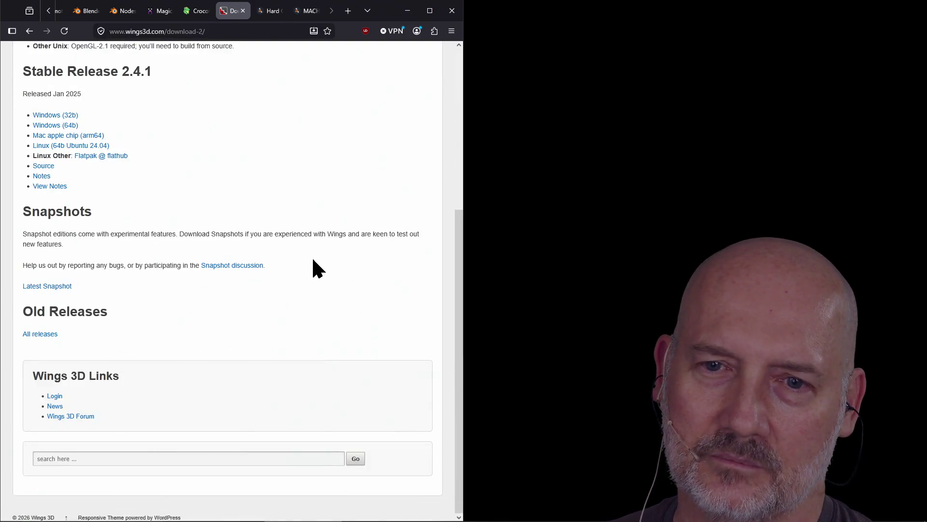
pyautogui.scroll(5, 317, 268)
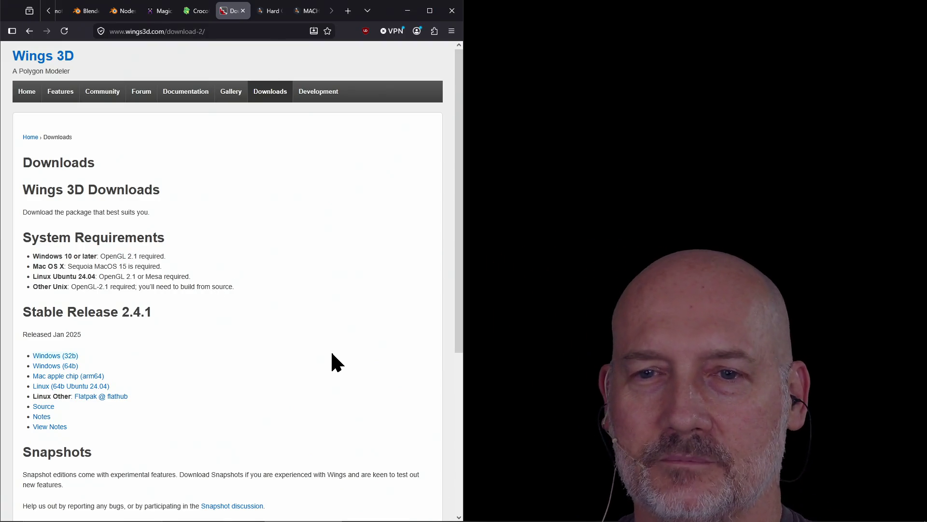
pyautogui.scroll(-4, 333, 354)
pyautogui.scroll(4, 332, 354)
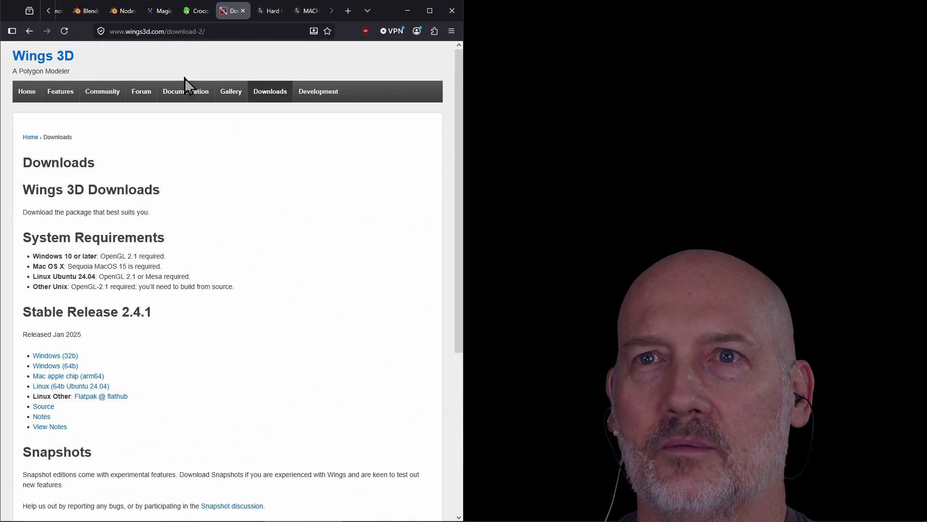
pyautogui.click(196, 8)
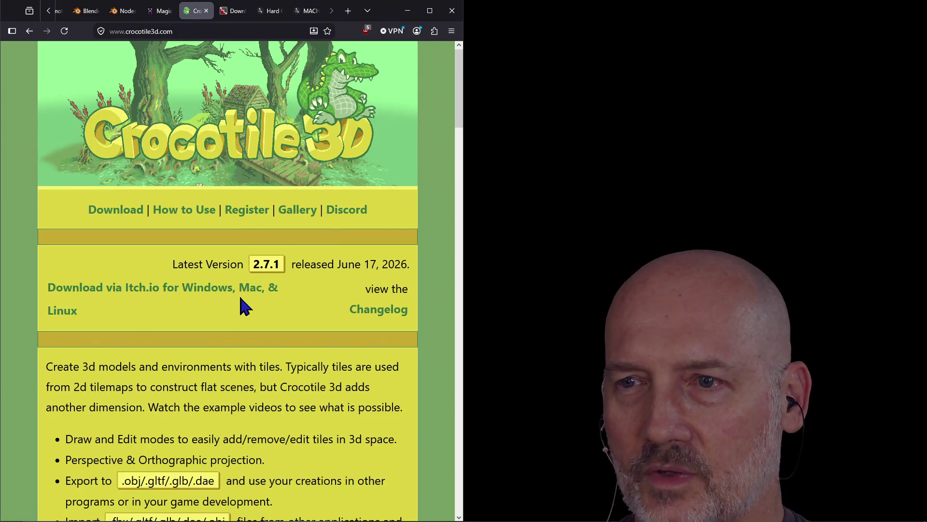
# Step: Scroll through Crocotile 3D's feature list and screenshot carousel, then back to the top
pyautogui.scroll(-10, 240, 297)
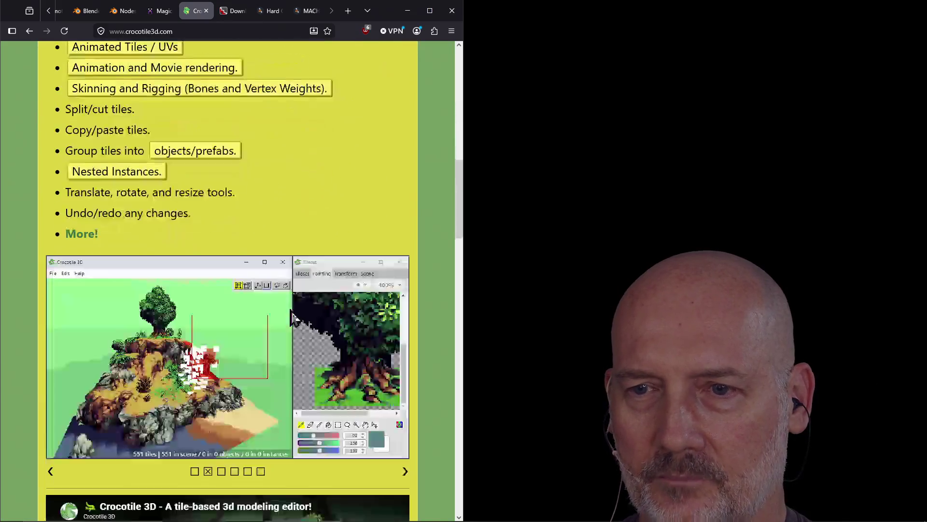
pyautogui.scroll(-3, 295, 319)
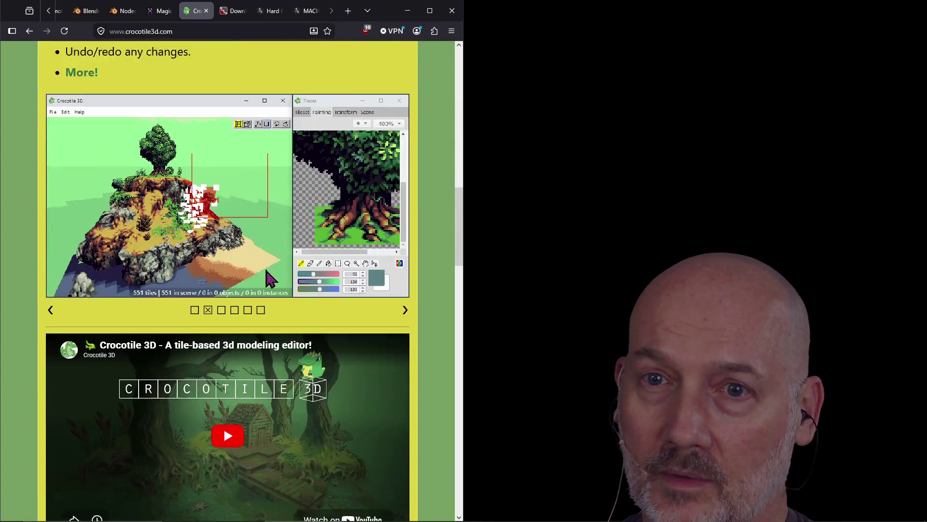
pyautogui.scroll(-8, 270, 278)
pyautogui.scroll(10, 270, 277)
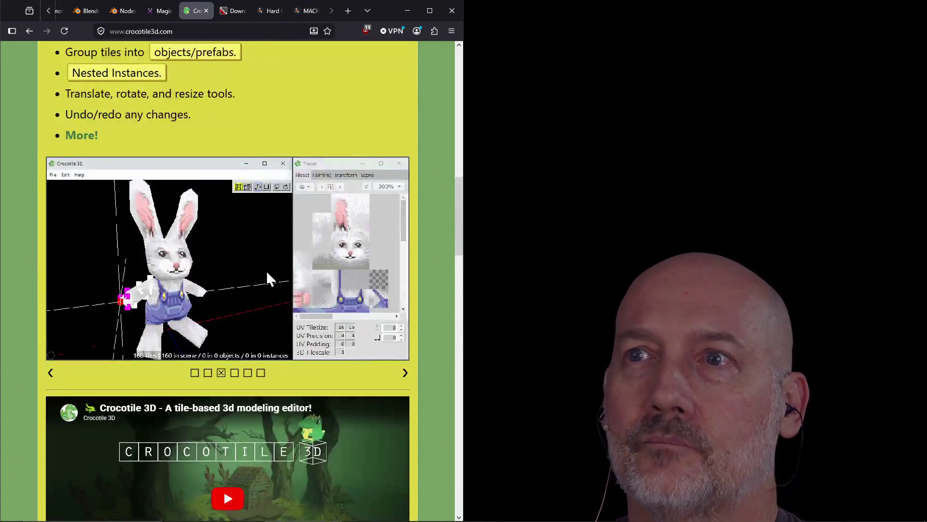
pyautogui.scroll(10, 269, 279)
pyautogui.scroll(-11, 269, 279)
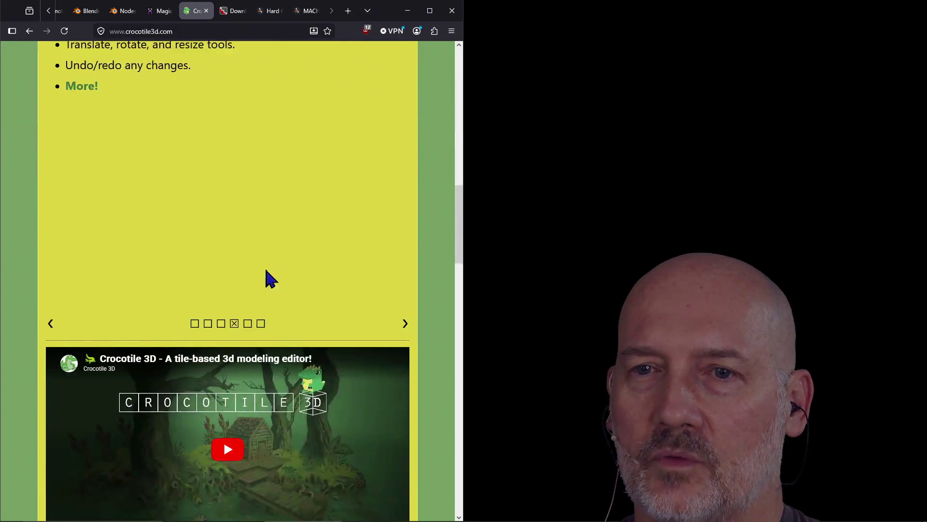
pyautogui.scroll(3, 269, 278)
pyautogui.scroll(-1, 254, 294)
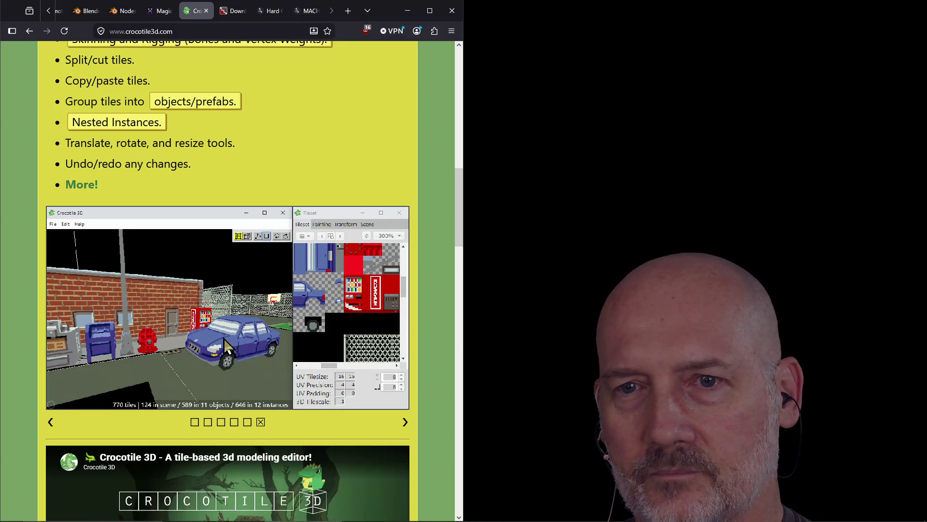
pyautogui.scroll(10, 150, 329)
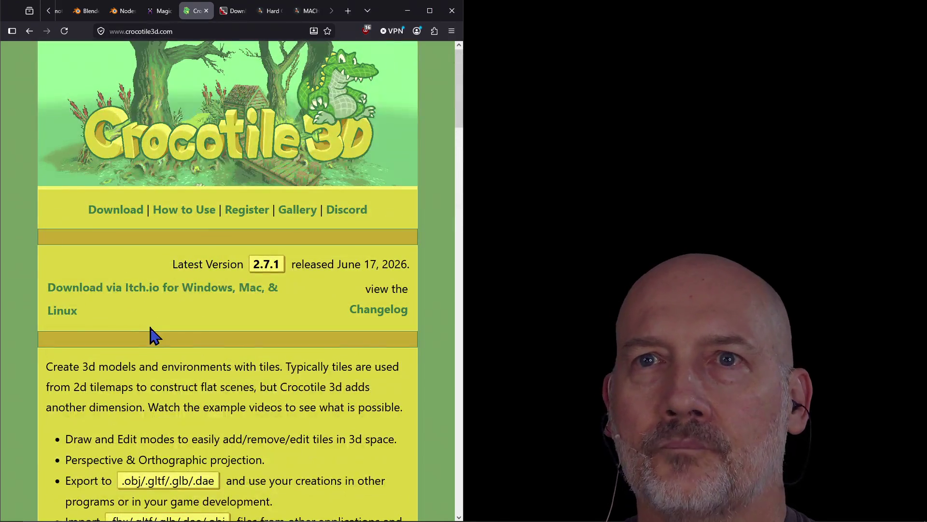
pyautogui.click(159, 10)
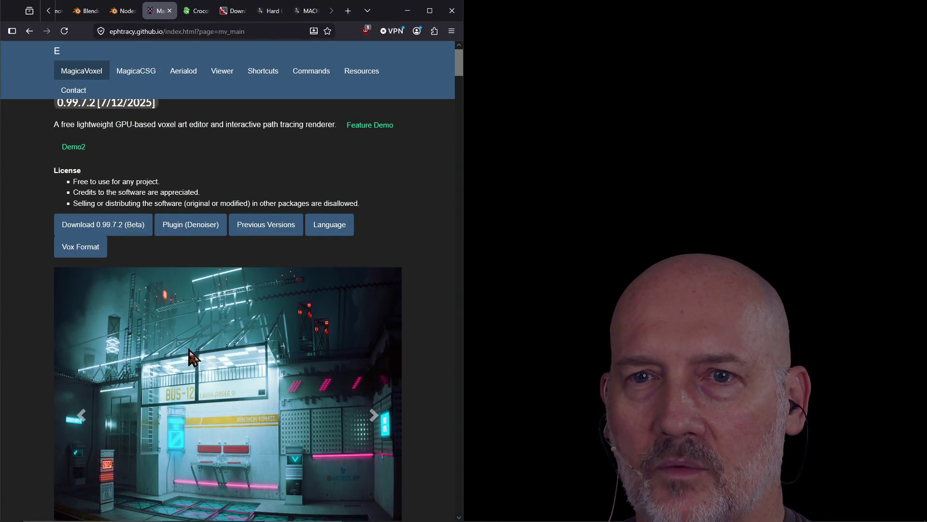
# Step: Scroll through the MagicaVoxel page's changelog
pyautogui.scroll(-8, 191, 347)
pyautogui.scroll(-20, 192, 353)
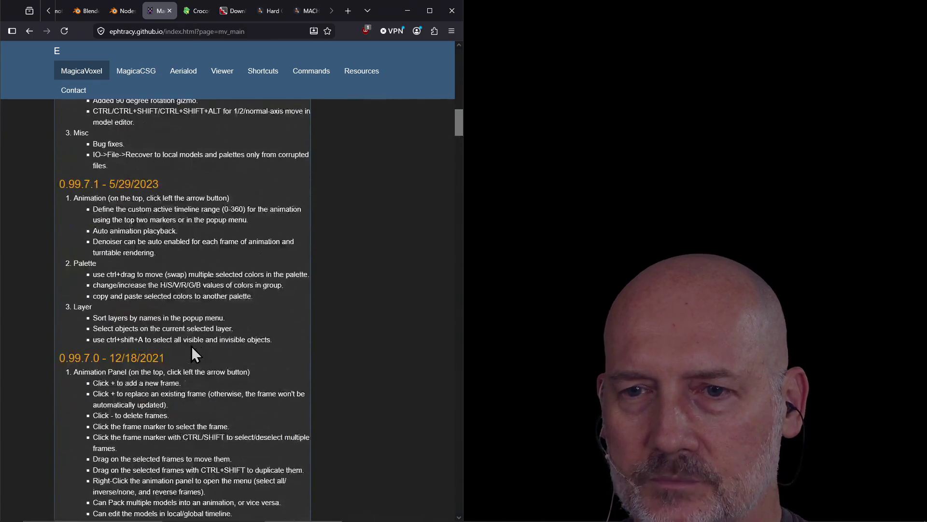
pyautogui.scroll(20, 191, 346)
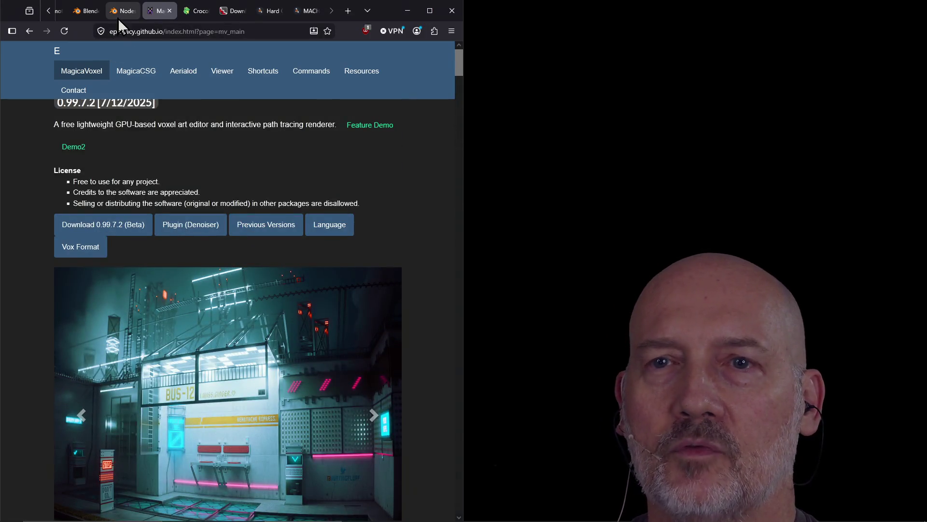
# Step: Skim the Blender Nodes manual, Hard Ops and MACHIN3tools pages, ending on Wings 3D Downloads
pyautogui.click(118, 18)
pyautogui.scroll(-15, 232, 338)
pyautogui.scroll(15, 242, 331)
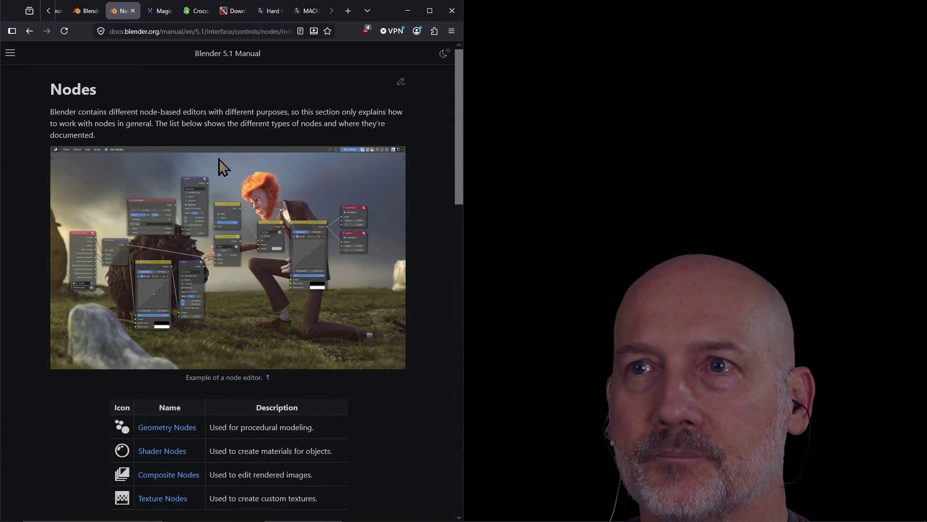
pyautogui.click(268, 12)
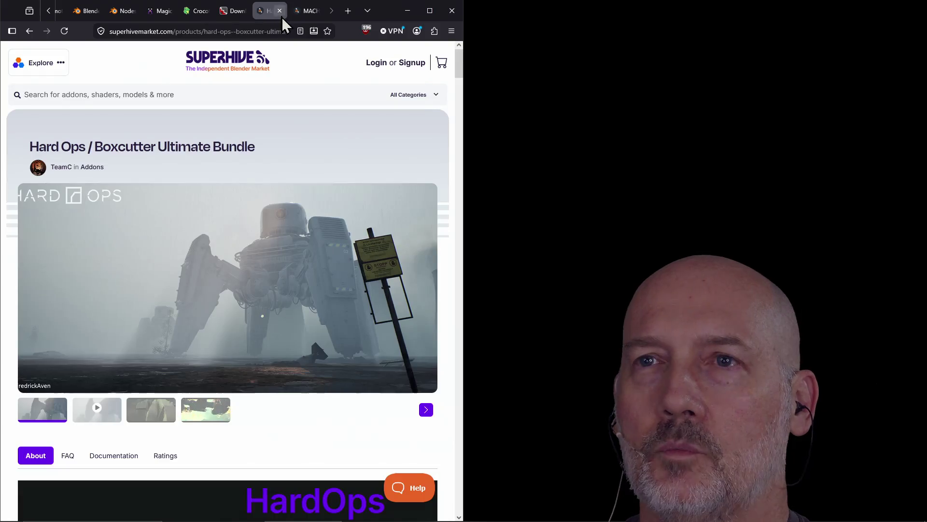
pyautogui.click(299, 16)
pyautogui.click(269, 15)
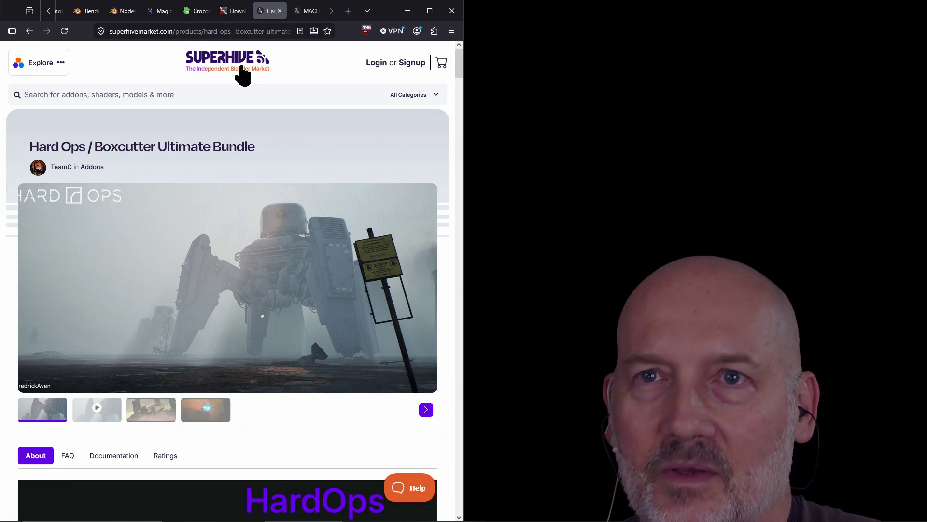
pyautogui.click(224, 15)
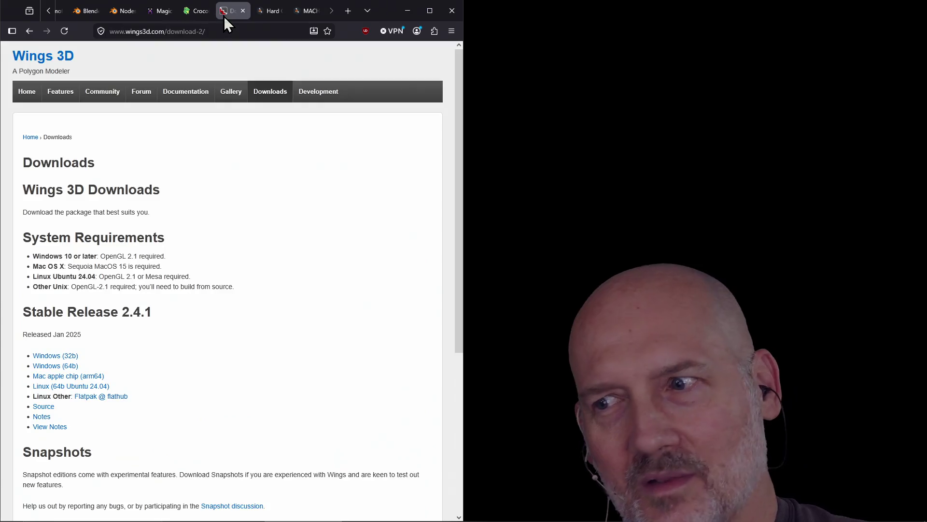
# Step: Start the Windows 64-bit Wings 3D 2.4.1 download from SourceForge
pyautogui.click(221, 32)
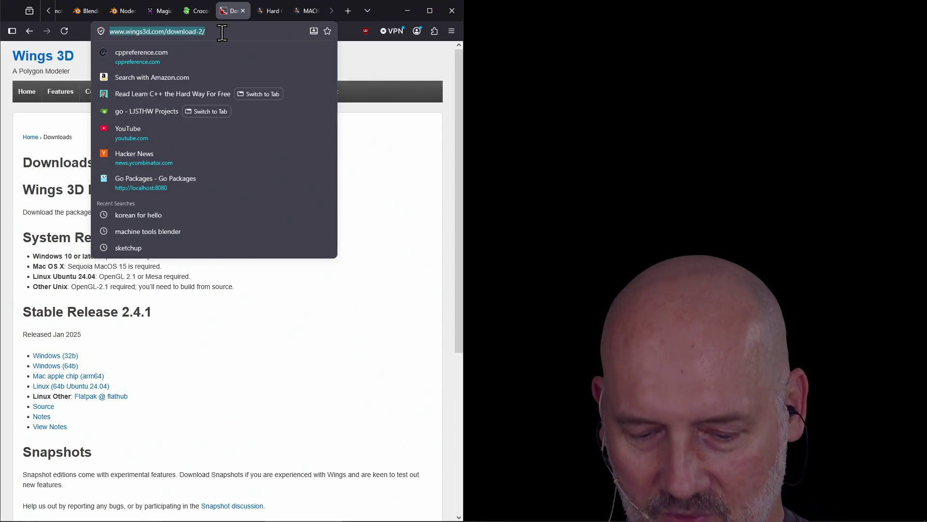
pyautogui.click(403, 267)
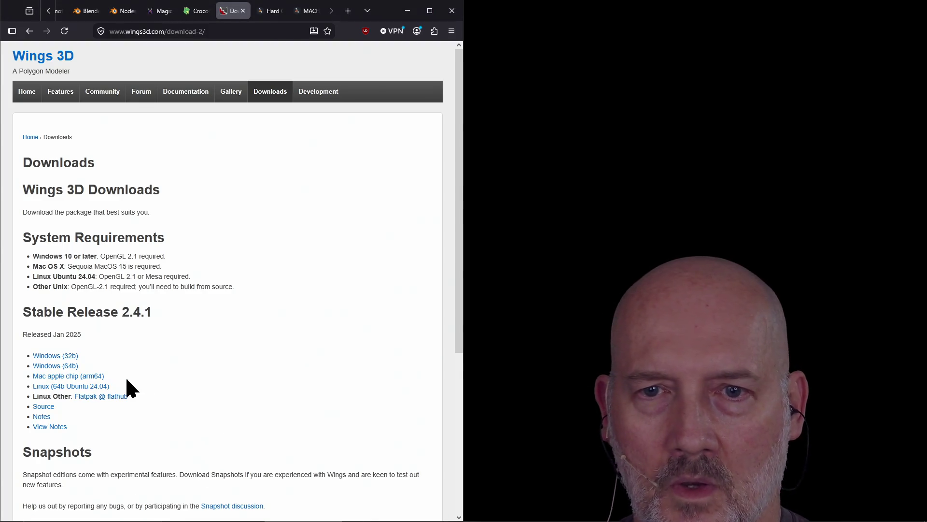
pyautogui.click(62, 370)
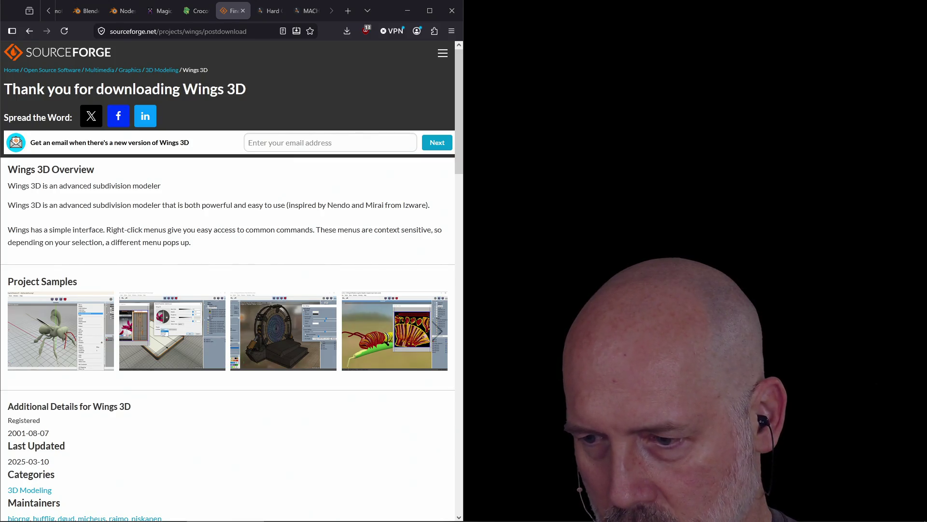
# Step: Leave the SourceForge pages and return to the Wings 3D Downloads page
pyautogui.hotkey('alt', 'Left')
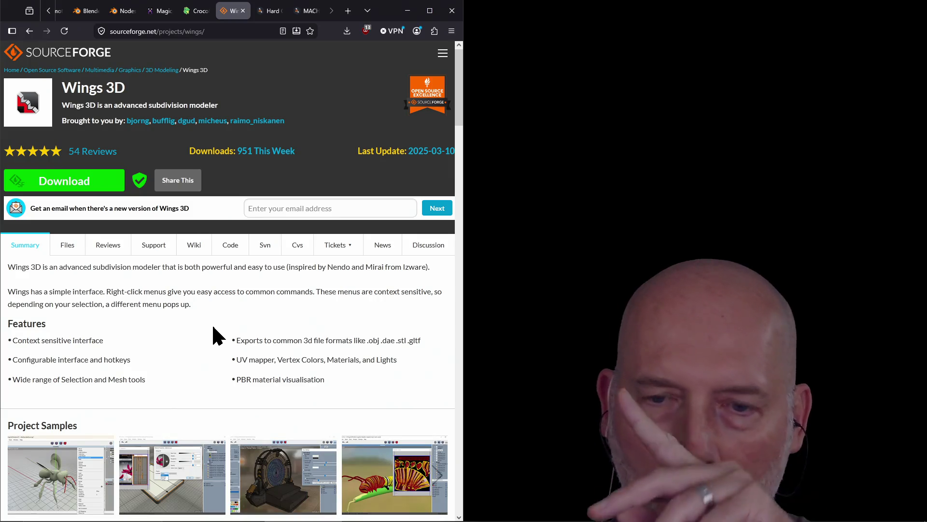
pyautogui.scroll(-3, 216, 336)
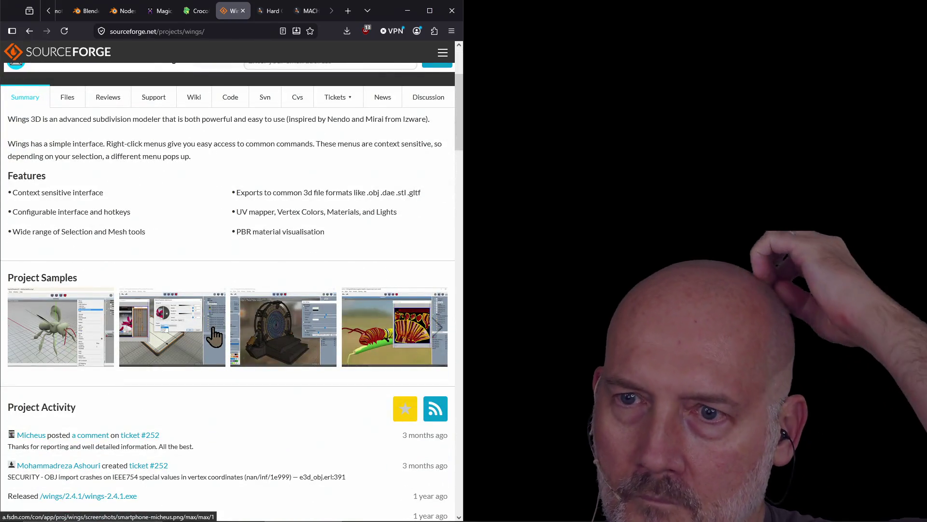
pyautogui.scroll(-2, 223, 328)
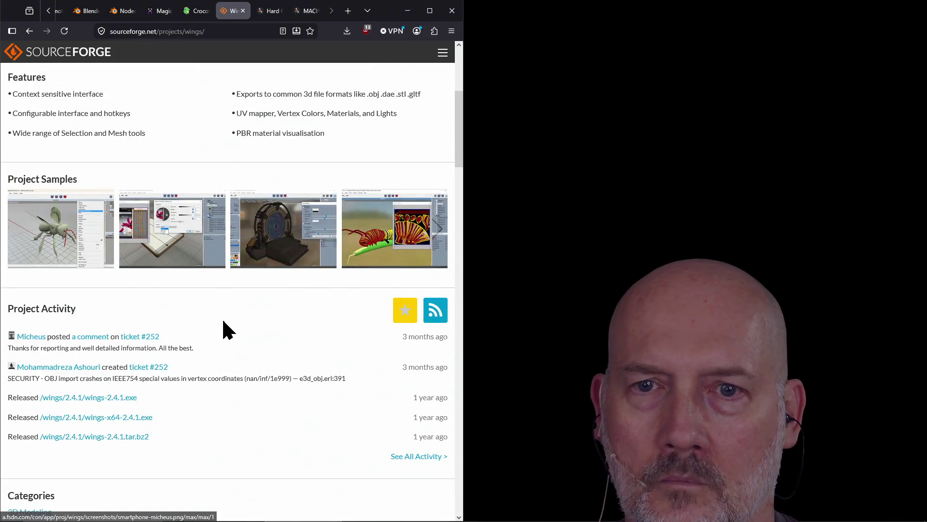
pyautogui.scroll(5, 224, 329)
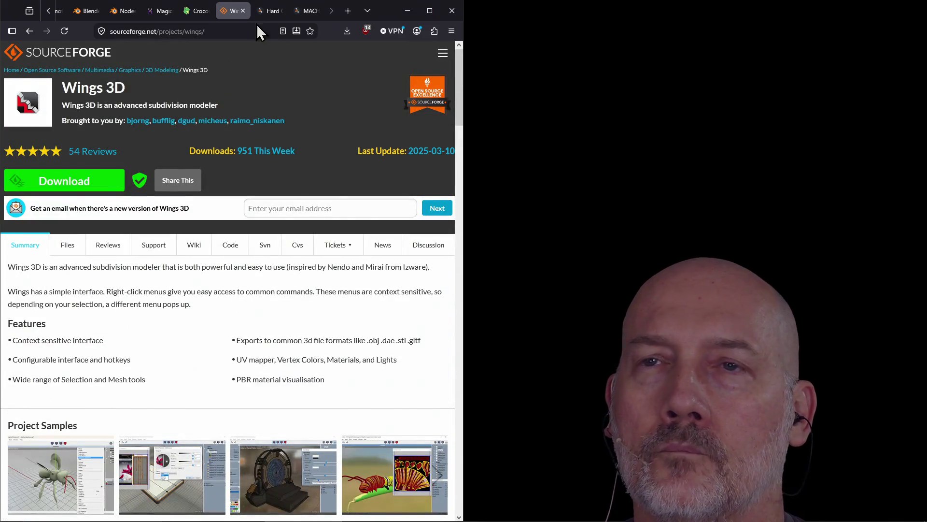
pyautogui.click(30, 31)
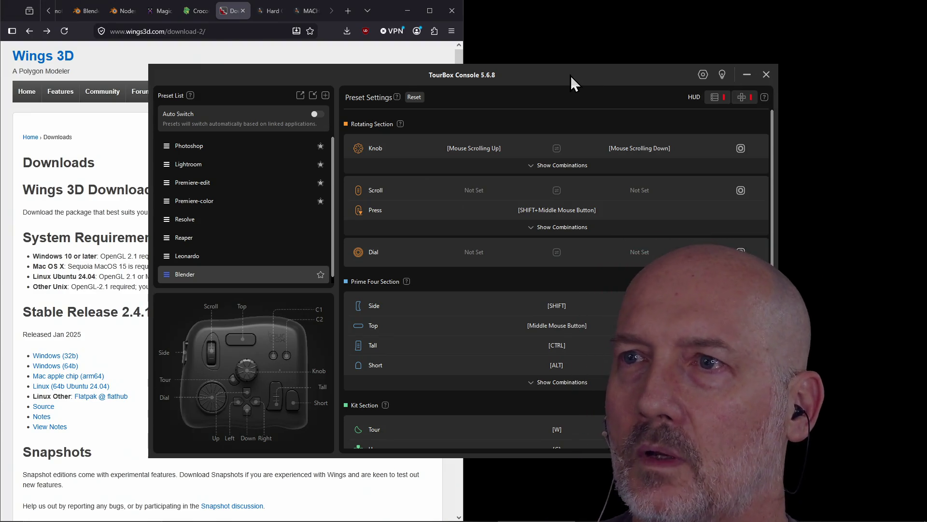
# Step: Drag the TourBox Console window off to the right, uncovering the Wings 3D Downloads page
pyautogui.moveTo(509, 74)
pyautogui.mouseDown()
pyautogui.moveTo(794, 144)
pyautogui.moveTo(926, 145)
pyautogui.mouseUp()
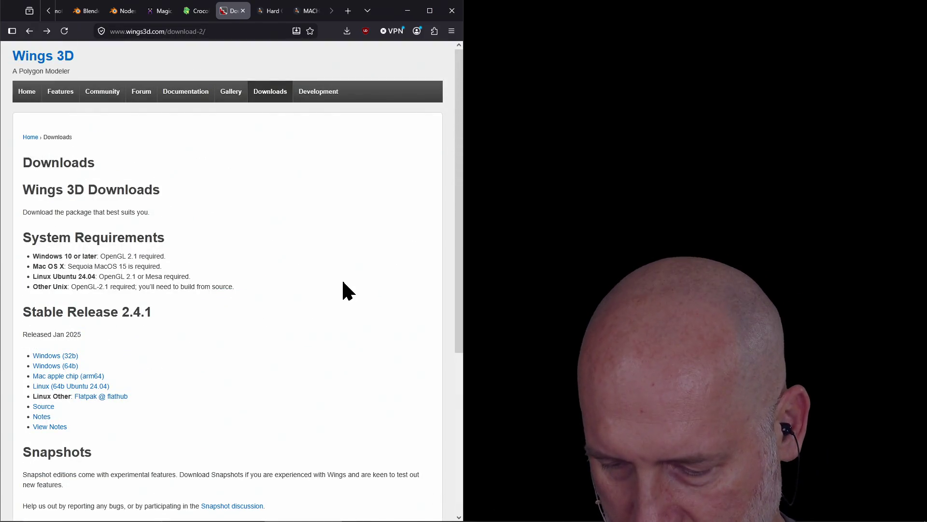
# Step: Search Windows for 'downloads' and open the Downloads folder
pyautogui.press('super')
pyautogui.write('downloads')
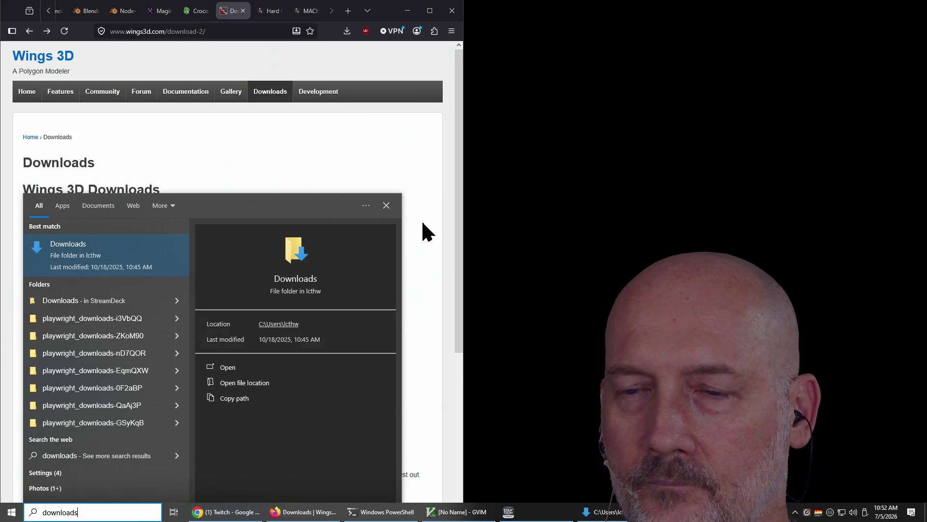
pyautogui.press('Return')
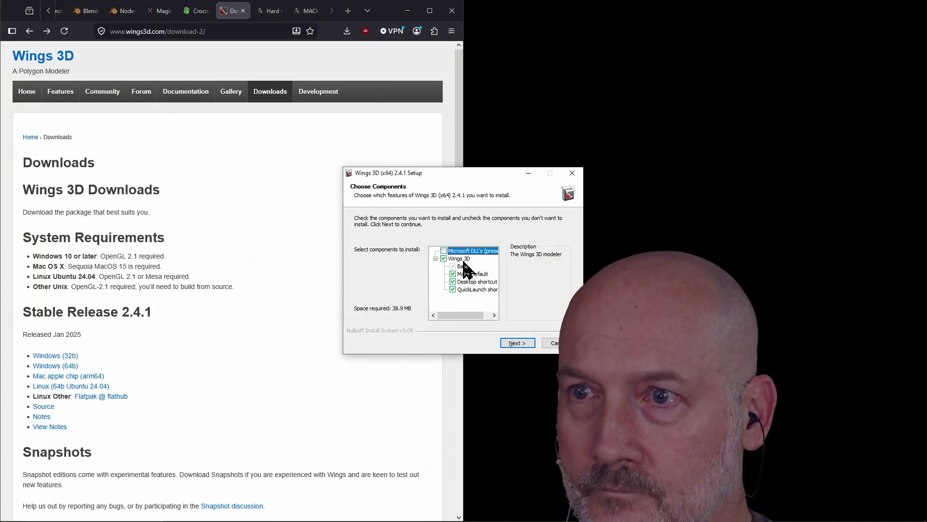
# Step: Install Wings 3D 2.4.1 with default components, install folder and Start Menu folder, then close Setup
pyautogui.moveTo(495, 170)
pyautogui.mouseDown()
pyautogui.moveTo(375, 166)
pyautogui.moveTo(331, 152)
pyautogui.mouseUp()
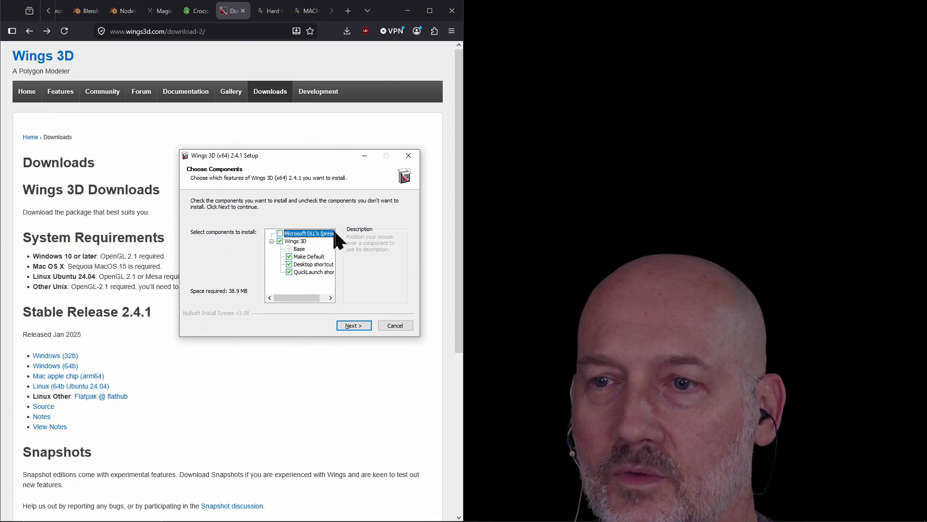
pyautogui.click(348, 327)
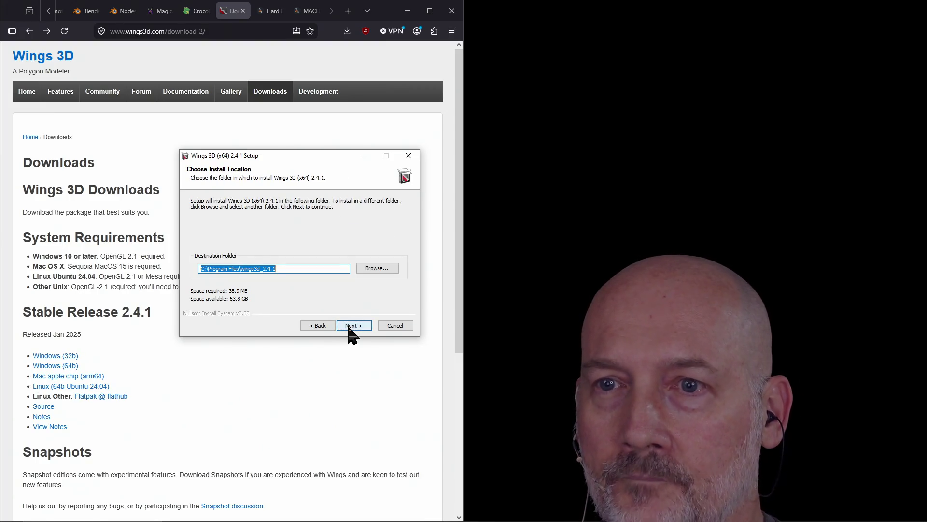
pyautogui.click(348, 327)
pyautogui.click(348, 327)
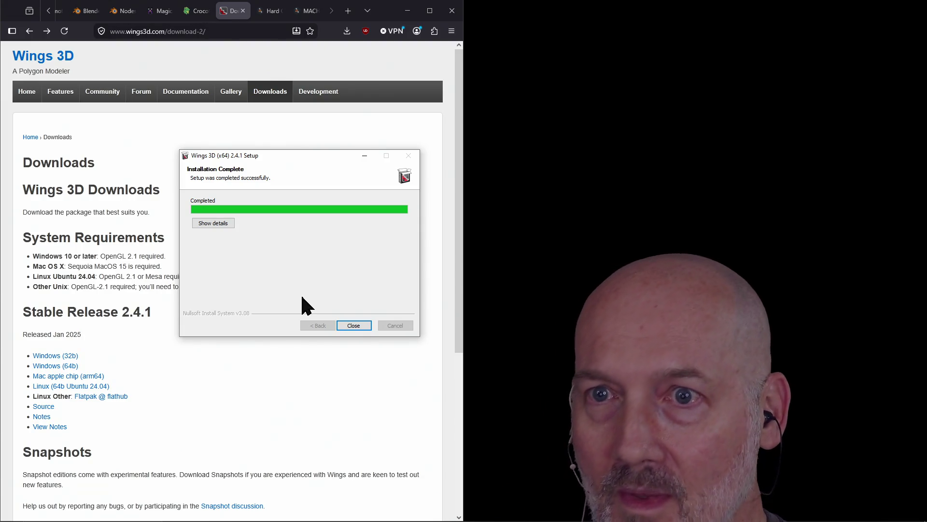
pyautogui.click(353, 325)
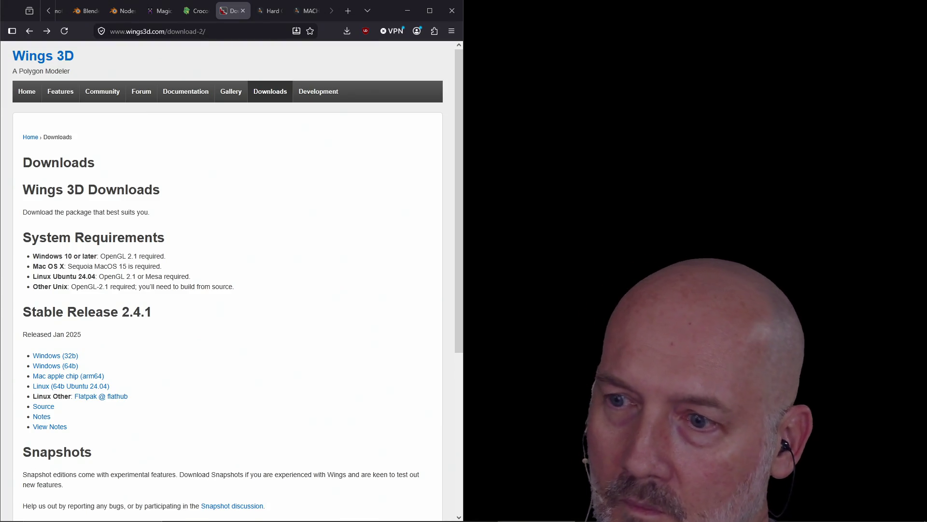
pyautogui.press('super')
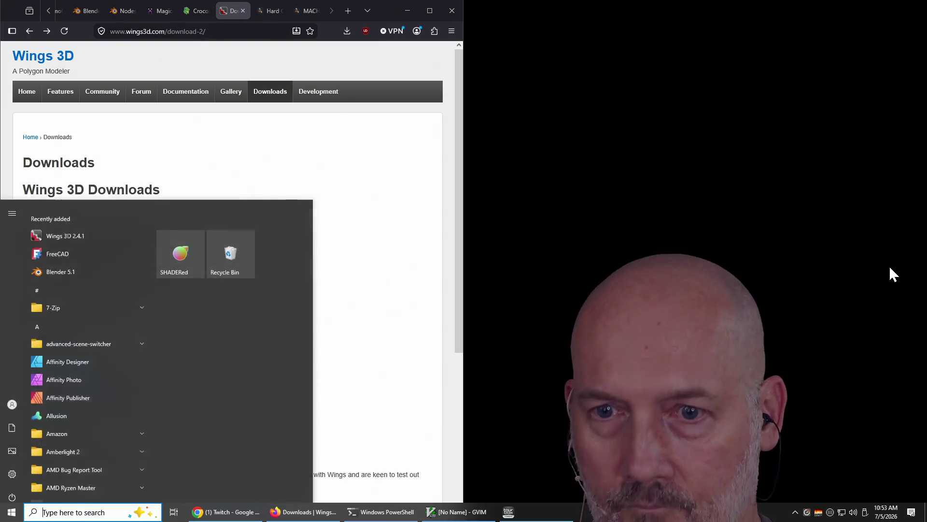
# Step: Launch Wings 3D 2.4.1 from the Start search and maximize its window
pyautogui.write('wings')
pyautogui.press('Return')
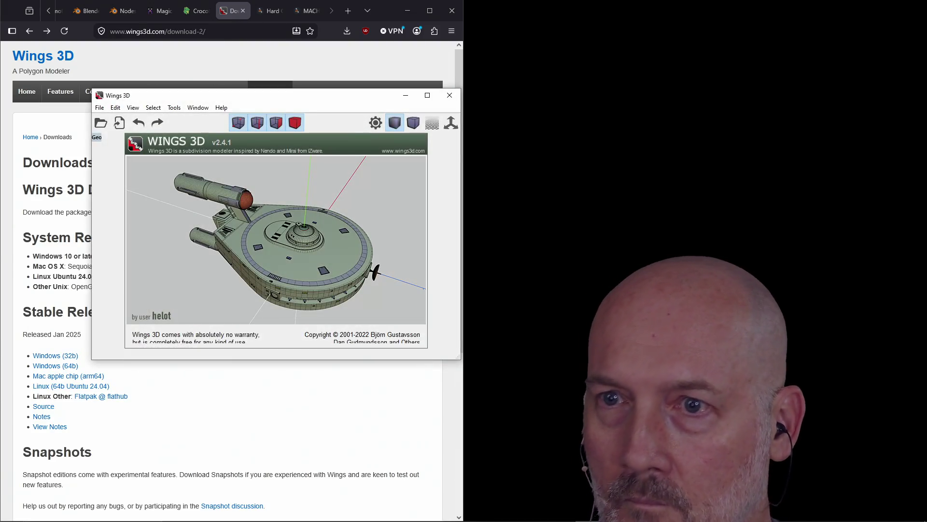
pyautogui.click(428, 95)
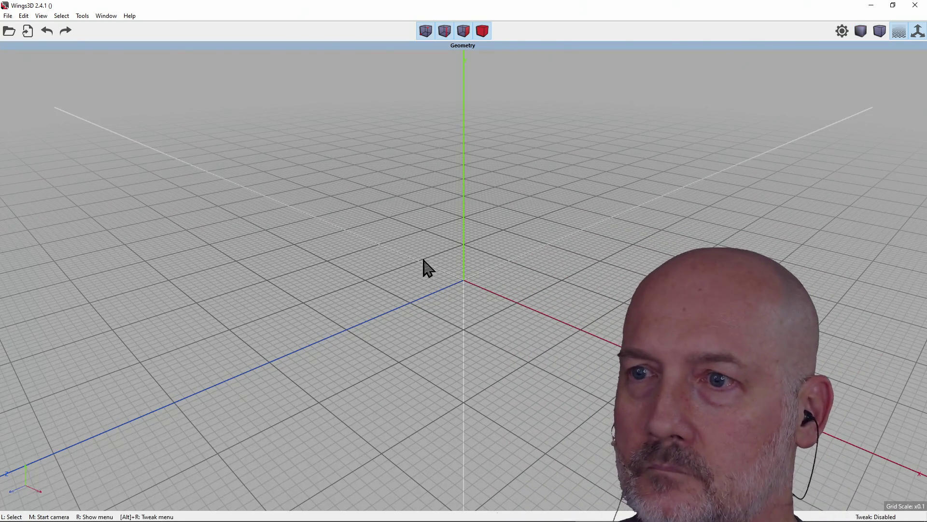
# Step: Bring up the viewport's primitive menu and add a cube at the origin
pyautogui.rightClick(448, 242)
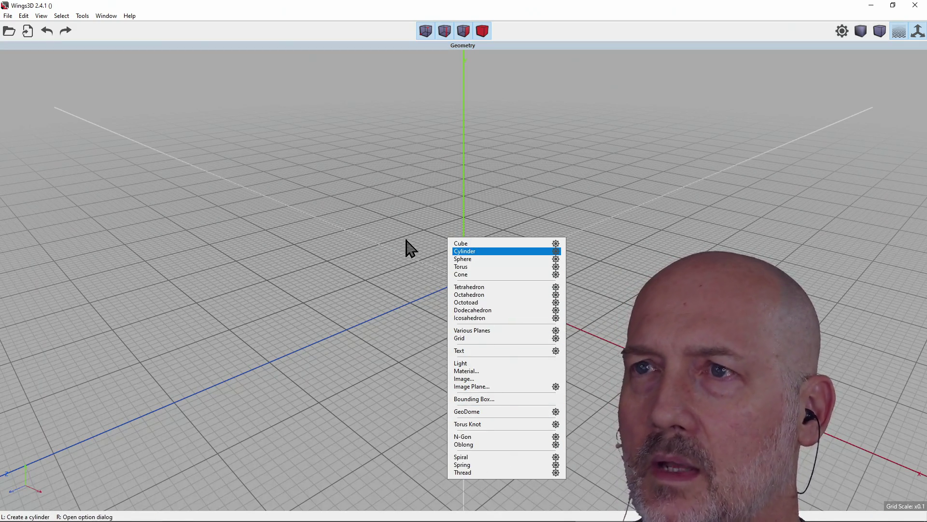
pyautogui.click(345, 230)
pyautogui.rightClick(376, 234)
pyautogui.click(511, 204)
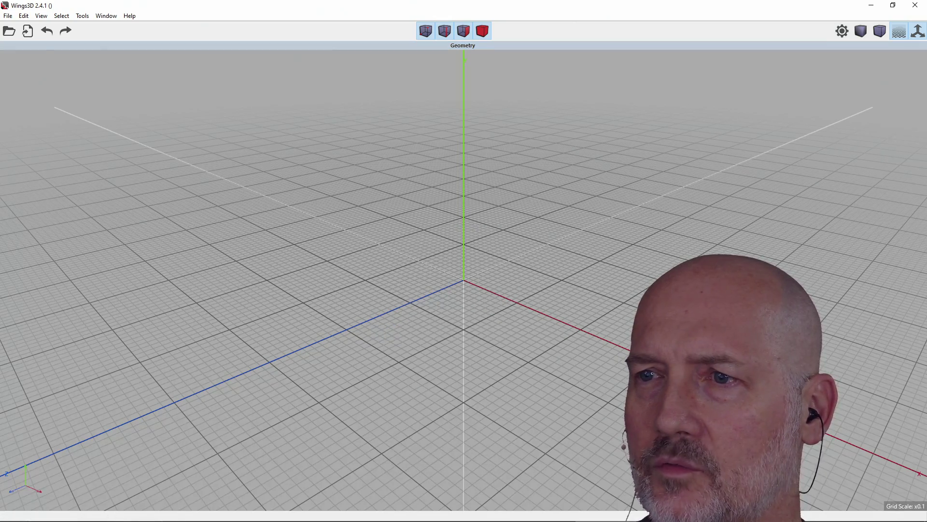
pyautogui.rightClick(560, 193)
pyautogui.click(339, 193)
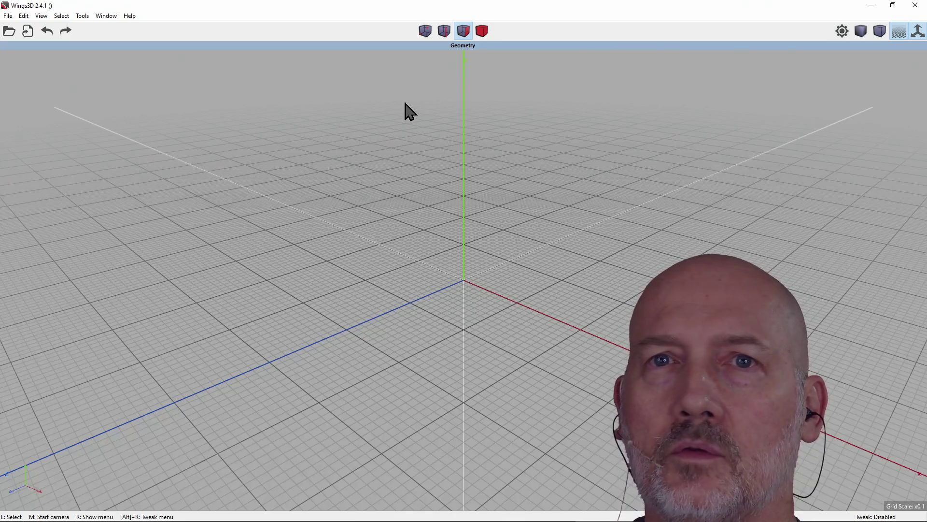
pyautogui.rightClick(438, 174)
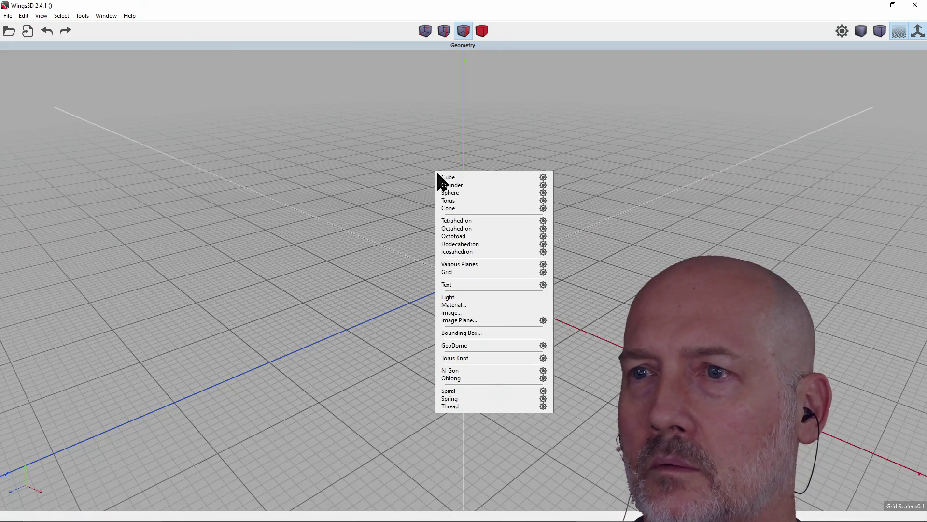
pyautogui.click(464, 180)
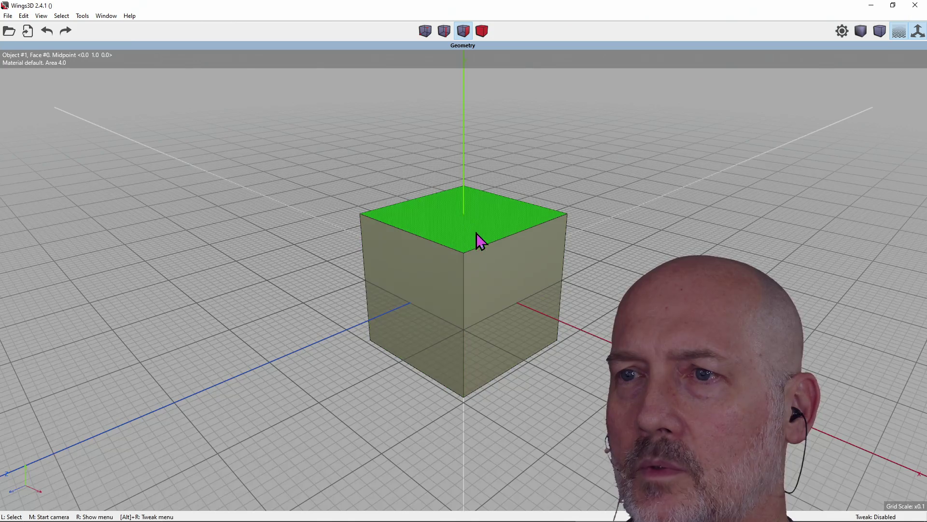
# Step: Extrude the cube's right-hand face along its normal to lengthen it into a block
pyautogui.click(508, 263)
pyautogui.rightClick(508, 263)
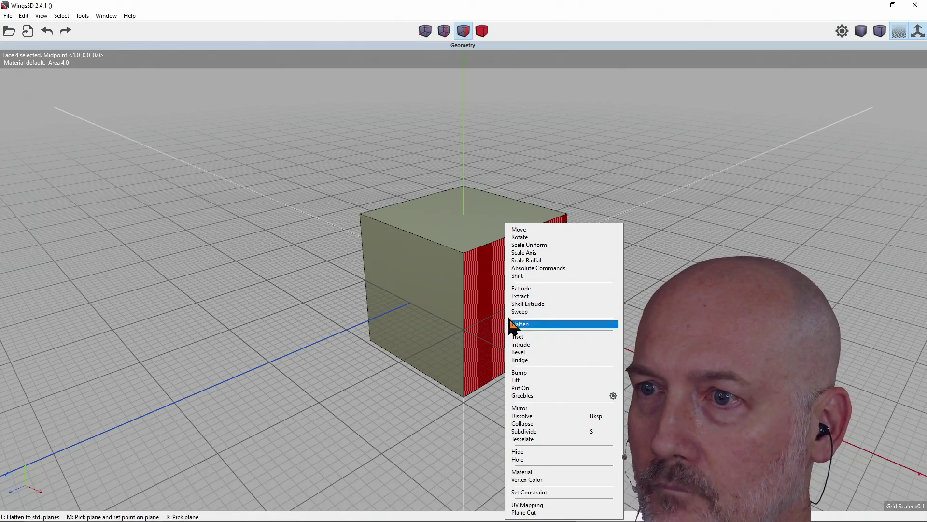
pyautogui.click(532, 289)
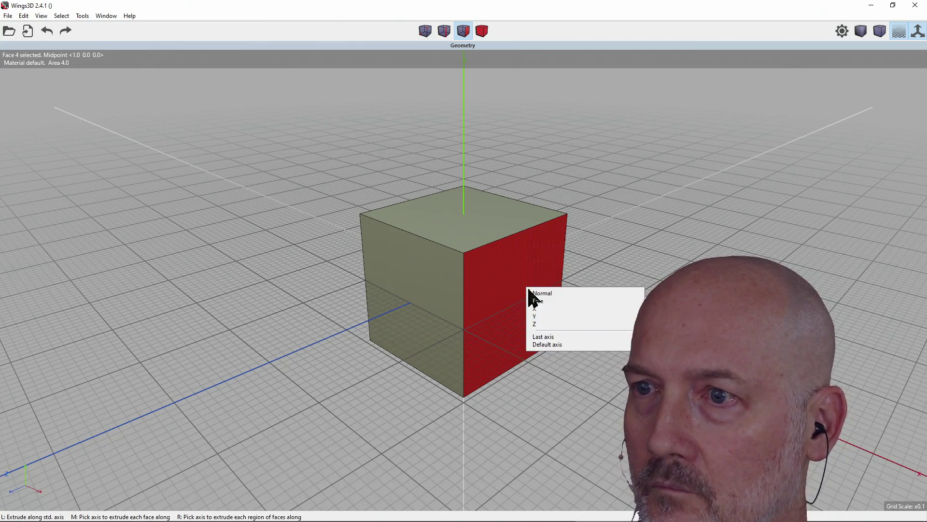
pyautogui.click(562, 293)
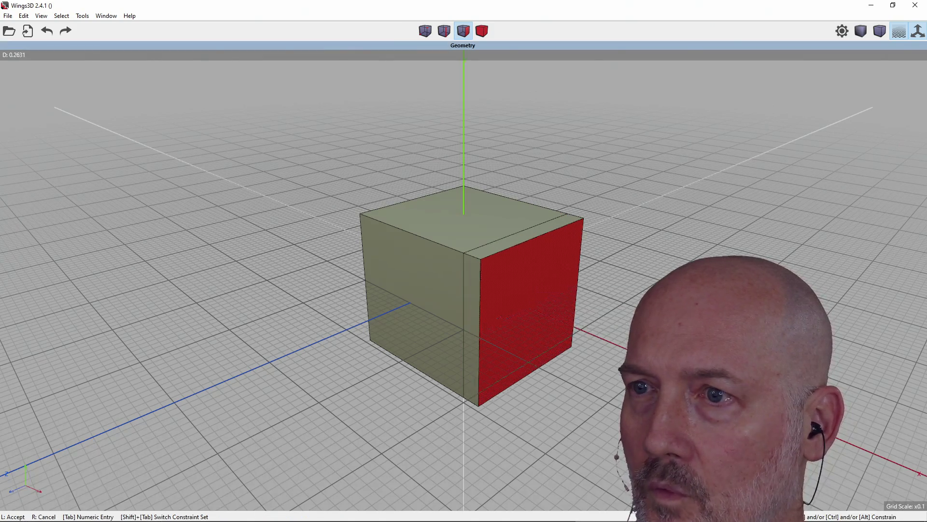
pyautogui.click(490, 271)
# Step: Orbit and zoom around the block and toggle smooth shading
pyautogui.moveTo(471, 254)
pyautogui.mouseDown(button='middle')
pyautogui.moveTo(434, 304)
pyautogui.moveTo(451, 280)
pyautogui.mouseUp(button='middle')
pyautogui.scroll(-3, 451, 280)
pyautogui.scroll(2, 443, 276)
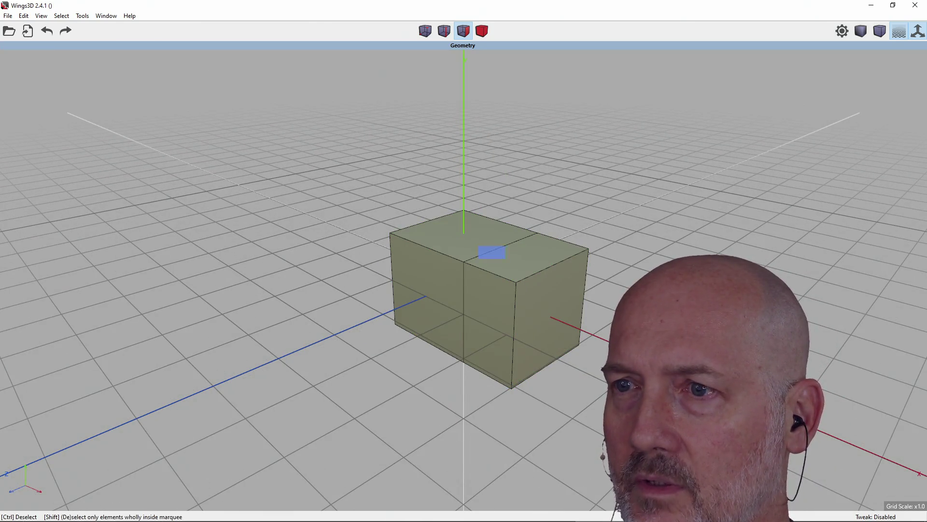
pyautogui.press('Tab')
pyautogui.press('Tab')
pyautogui.press('Tab')
pyautogui.press('Tab')
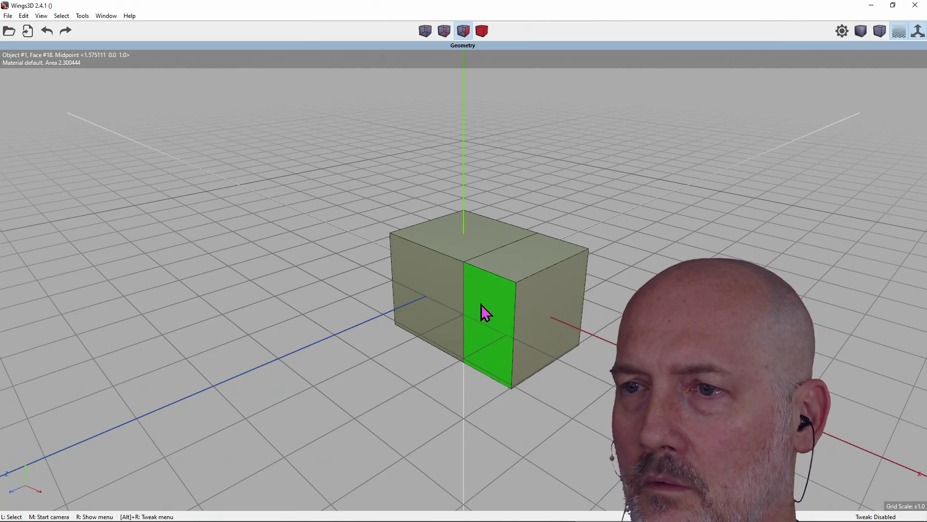
# Step: Extrude the front face of the block's right half outward along its normal
pyautogui.click(481, 298)
pyautogui.rightClick(482, 299)
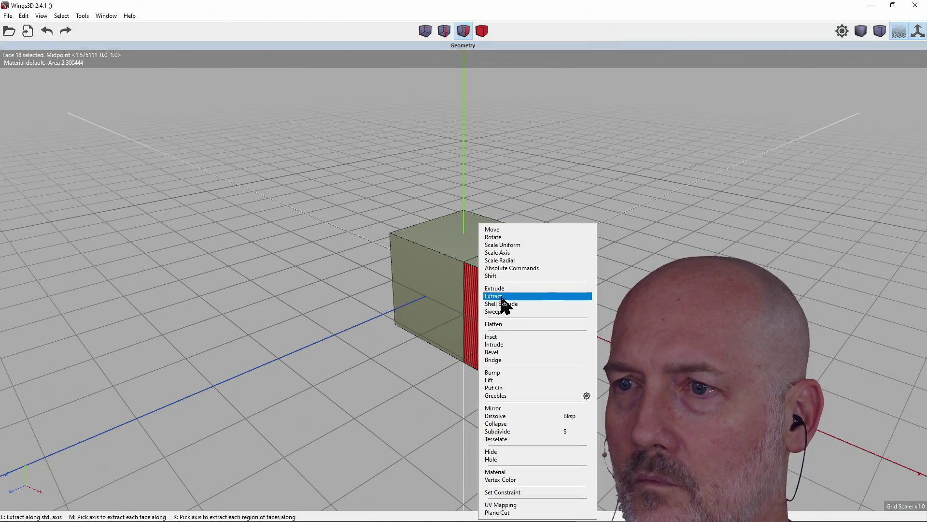
pyautogui.click(500, 289)
pyautogui.click(530, 292)
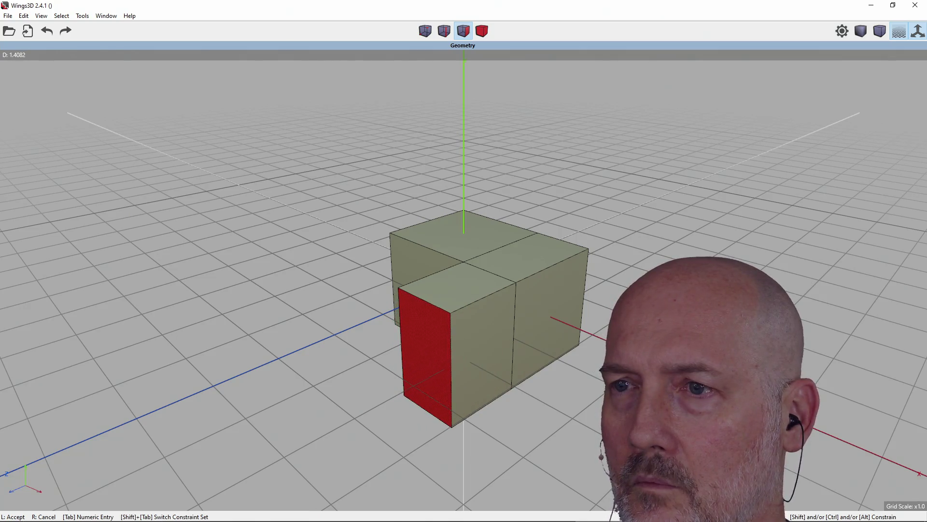
pyautogui.click(474, 256)
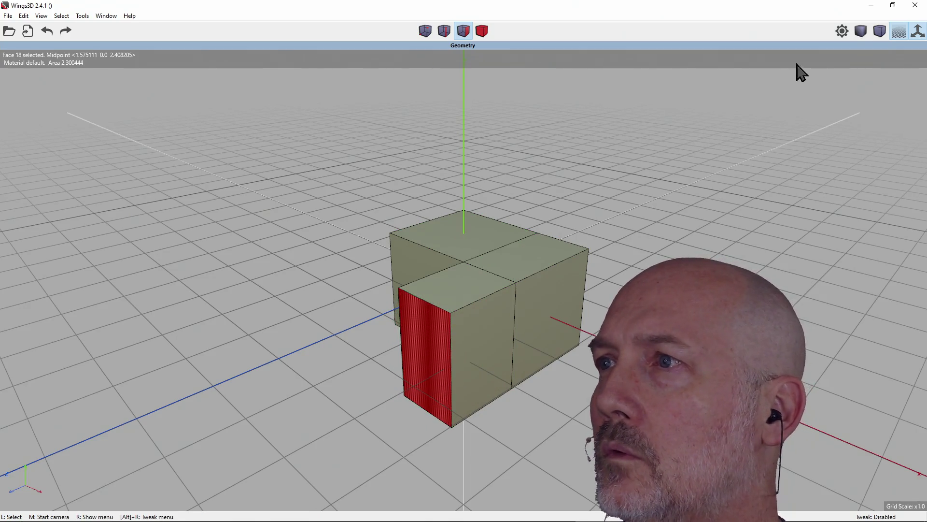
pyautogui.click(917, 32)
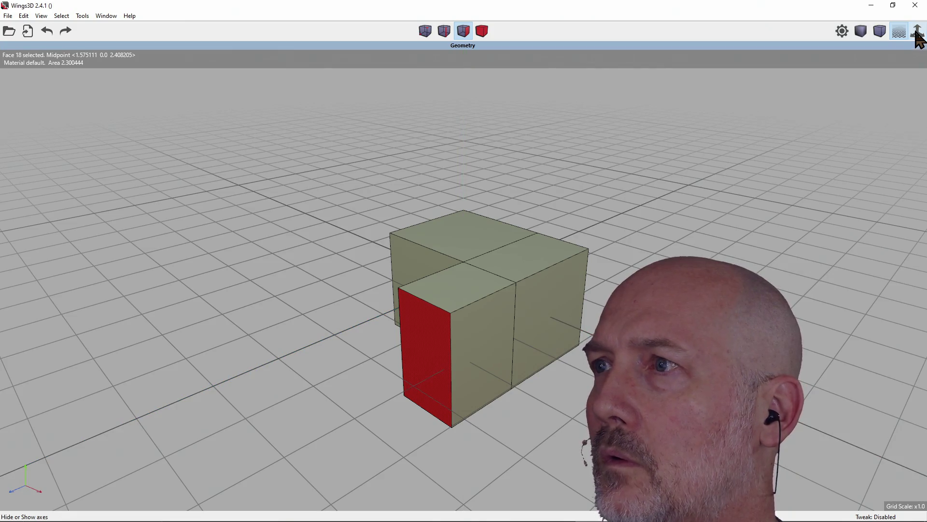
pyautogui.click(917, 31)
pyautogui.click(898, 34)
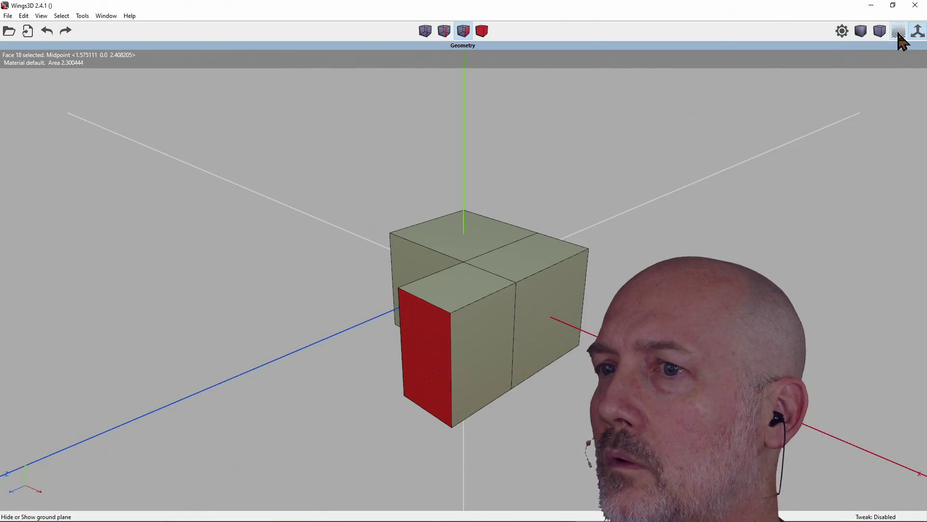
pyautogui.click(899, 34)
pyautogui.click(879, 32)
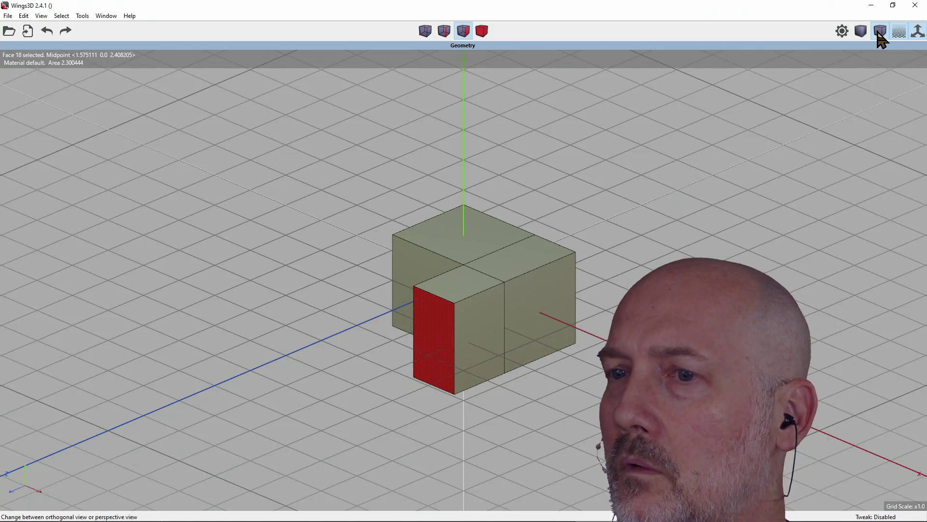
pyautogui.click(880, 31)
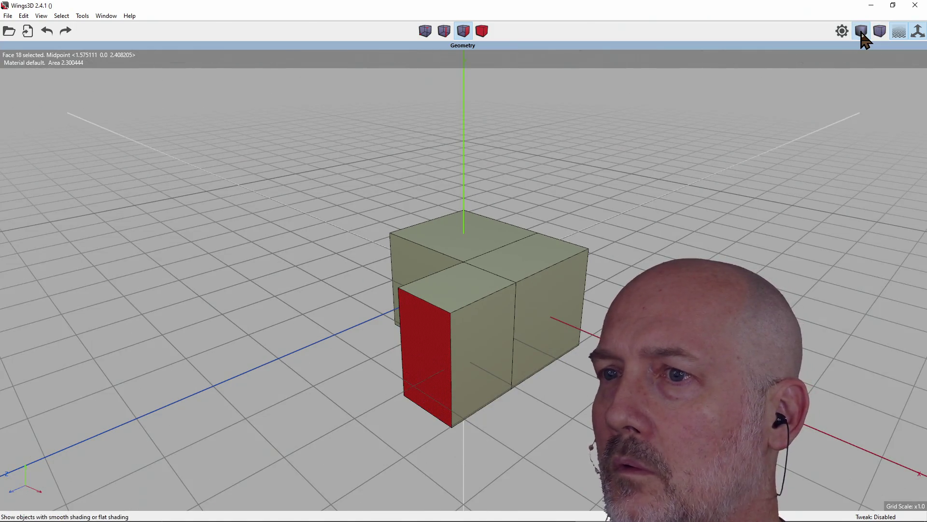
pyautogui.click(862, 32)
pyautogui.click(861, 33)
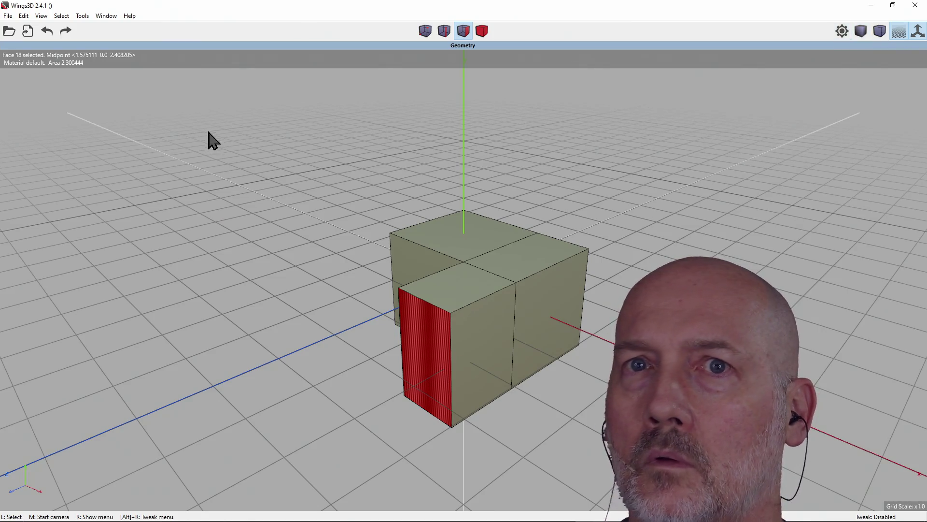
pyautogui.click(41, 16)
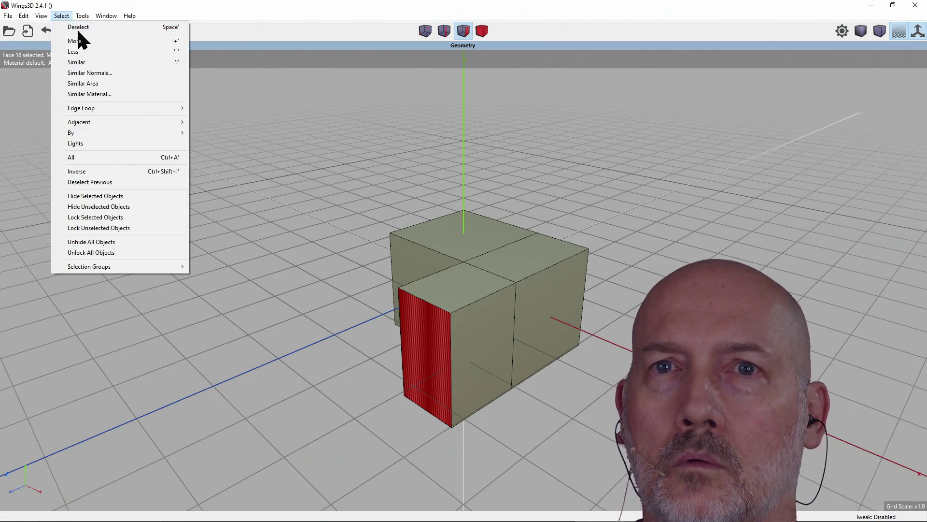
# Step: Switch the model to wireframe display and browse the View menu options
pyautogui.click(58, 41)
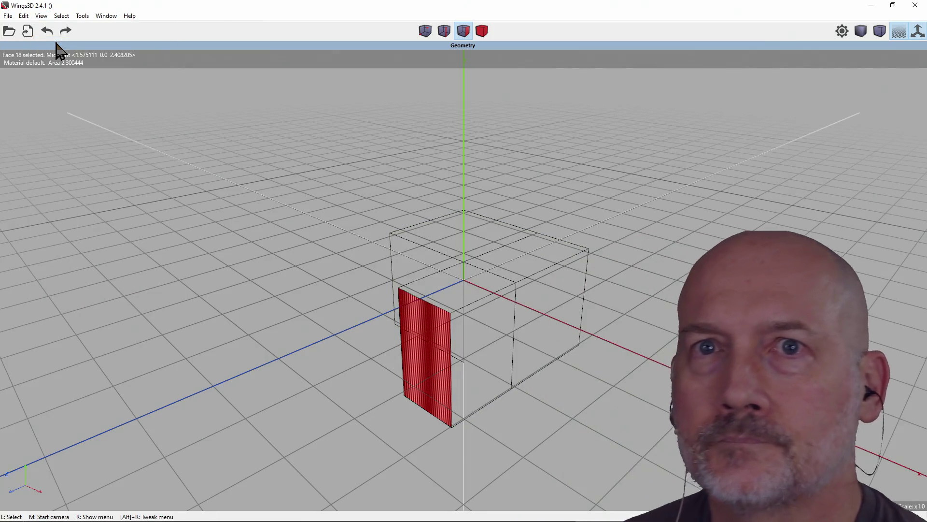
pyautogui.click(41, 15)
pyautogui.click(49, 46)
pyautogui.click(41, 15)
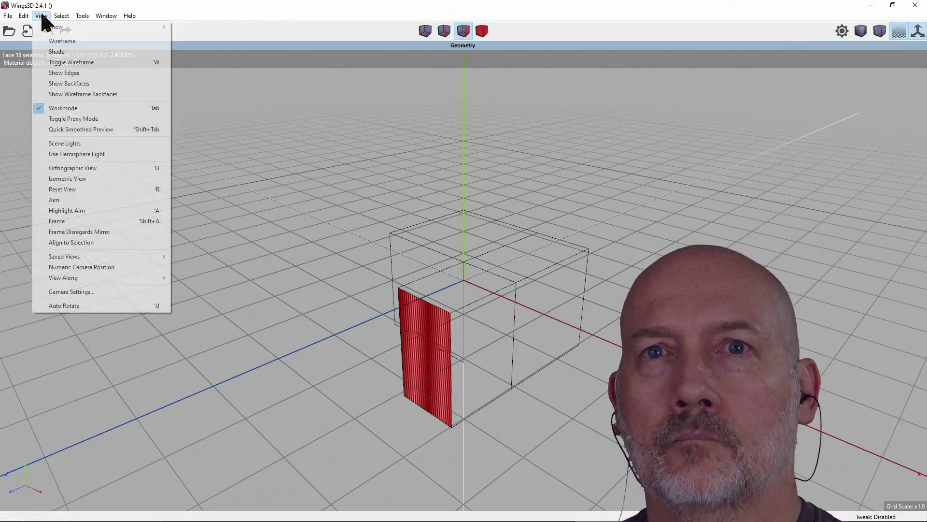
pyautogui.moveTo(50, 28)
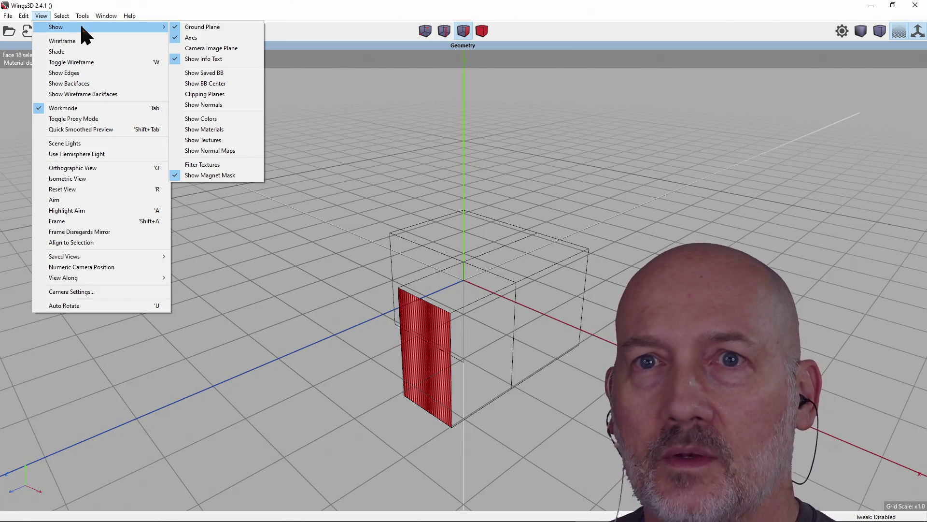
# Step: Glance at the Window menu, restore solid shading with W, and orbit the model
pyautogui.press('Escape')
pyautogui.hotkey('alt', 'w')
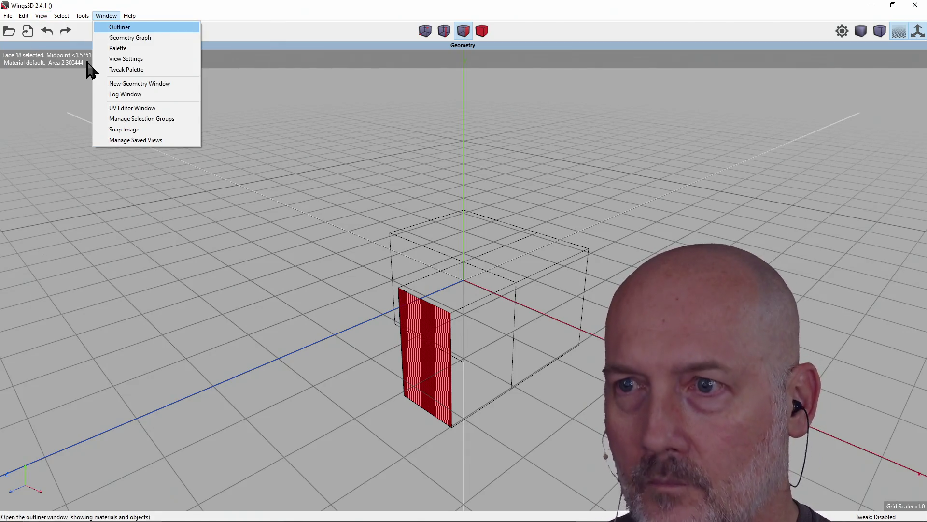
pyautogui.press('Escape')
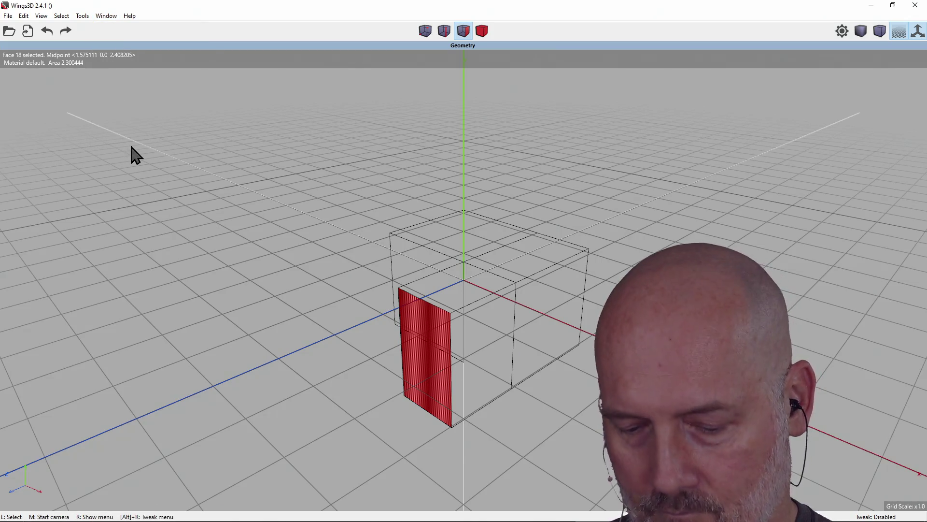
pyautogui.press('w')
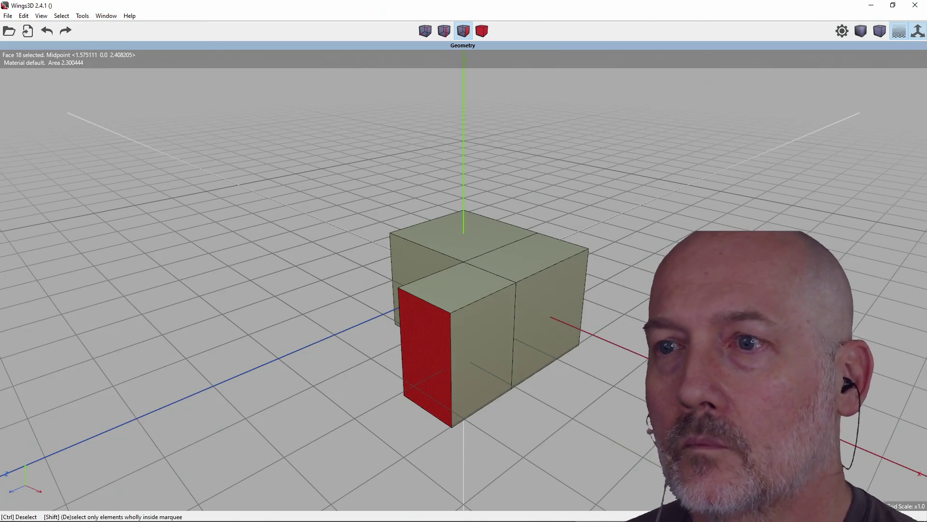
pyautogui.middleClick(471, 297)
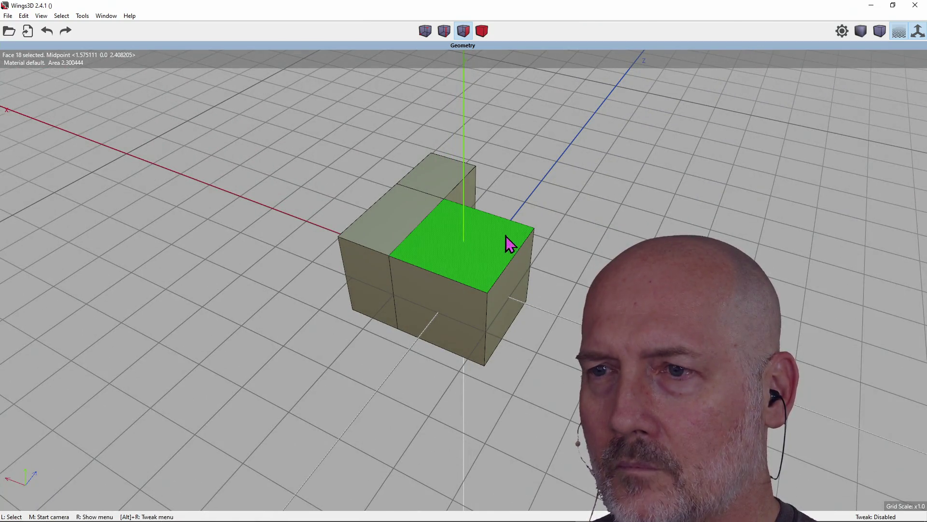
# Step: Orbit and zoom the view to look down on the blocks
pyautogui.middleClick(456, 247)
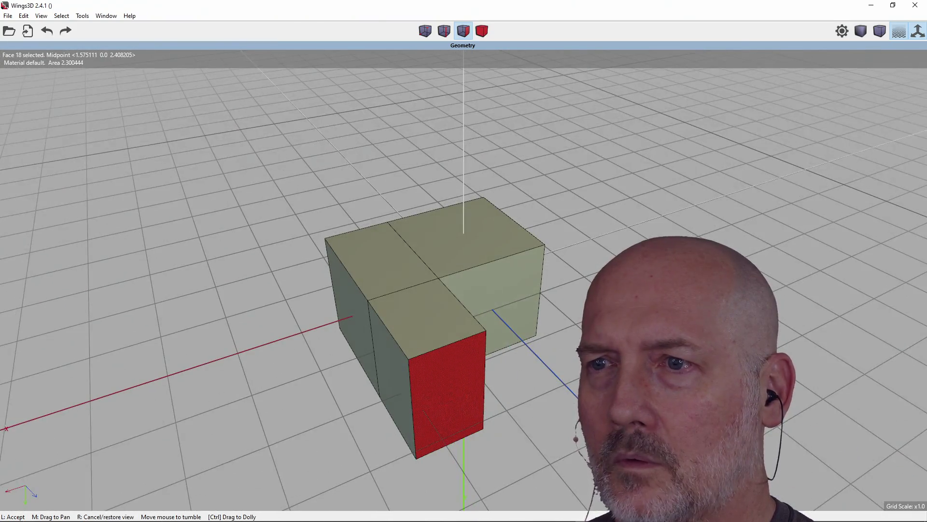
pyautogui.scroll(3, 430, 319)
pyautogui.scroll(-3, 463, 318)
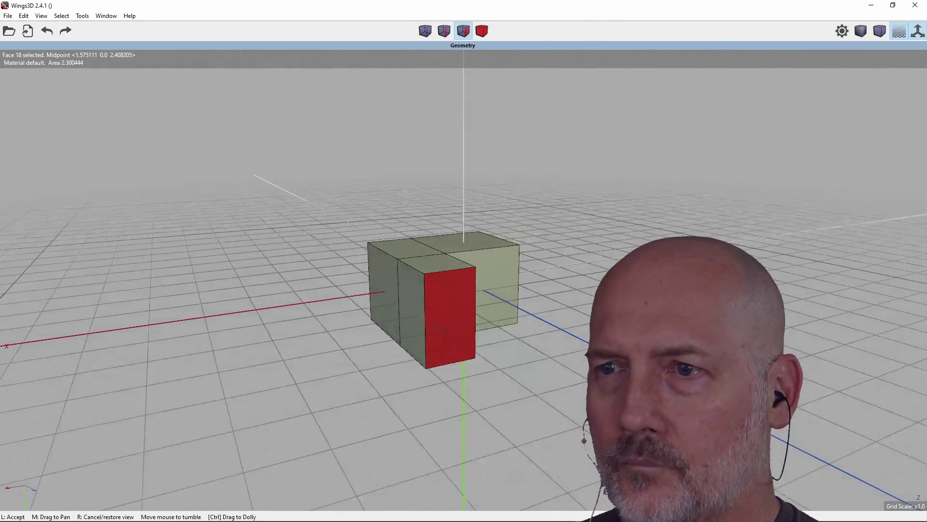
pyautogui.scroll(5, 464, 319)
pyautogui.scroll(-3, 463, 318)
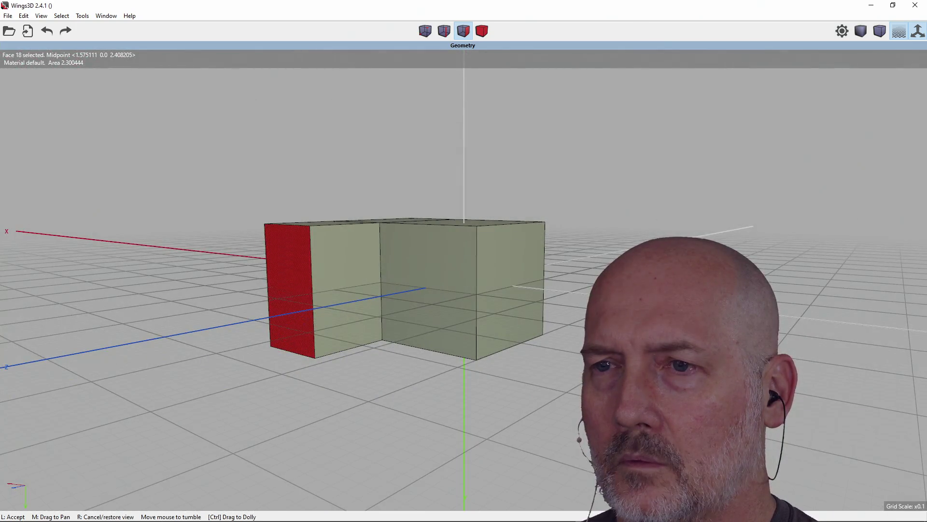
pyautogui.click(510, 243)
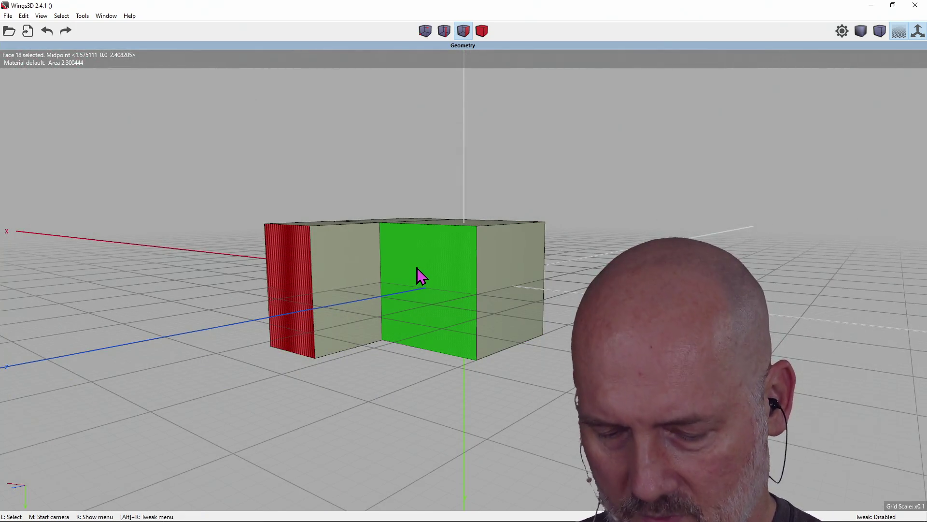
# Step: Snap to front (Z), top (Y) and side (X) views, then orbit back to perspective
pyautogui.press('z')
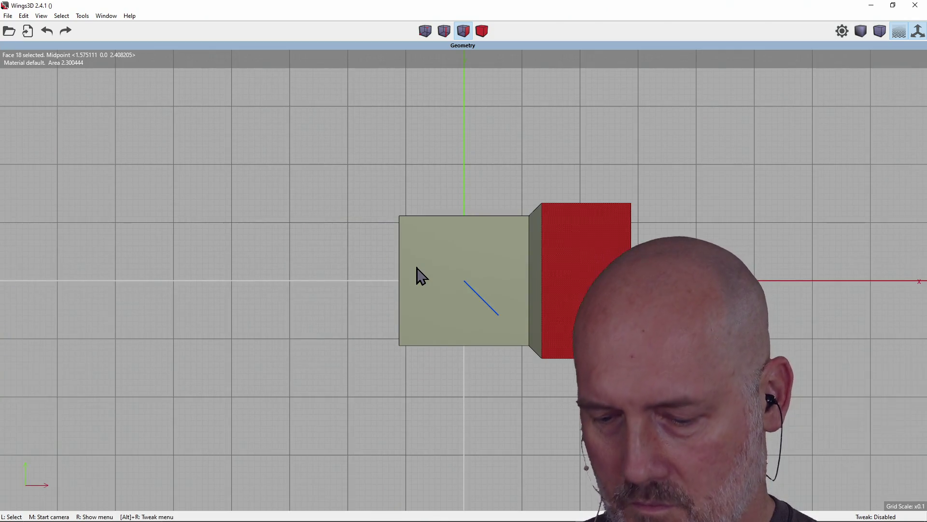
pyautogui.press('y')
pyautogui.press('x')
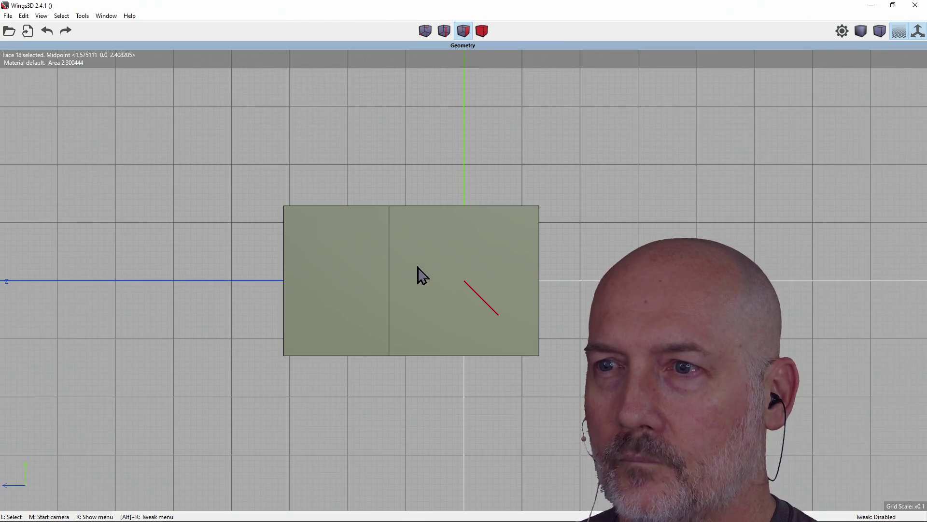
pyautogui.press('x')
pyautogui.press('x')
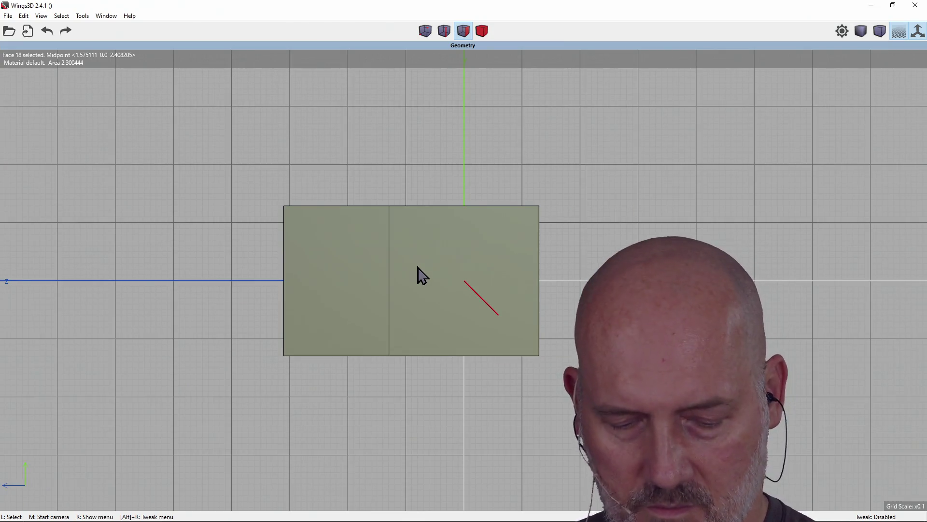
pyautogui.middleClick(414, 274)
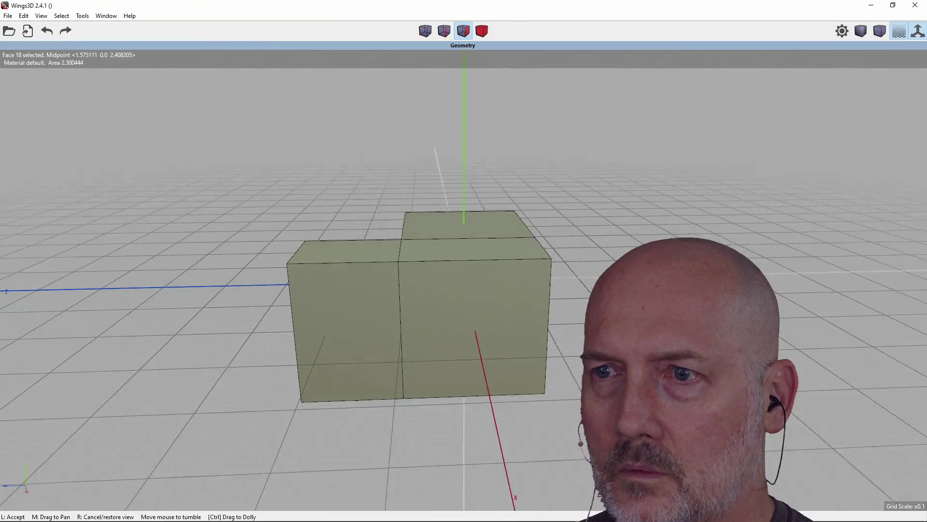
pyautogui.click(415, 284)
# Step: Select the right block's front face and dismiss its command menu unused
pyautogui.click(458, 323)
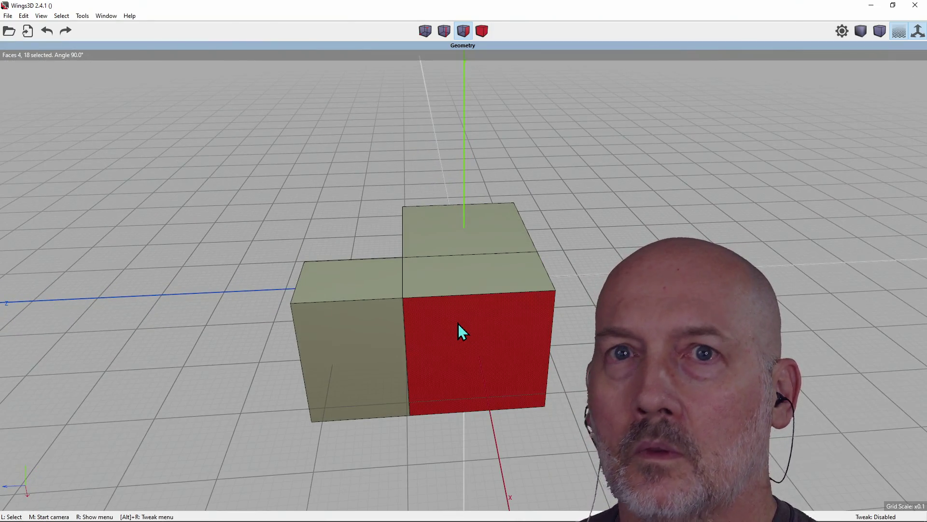
pyautogui.rightClick(458, 323)
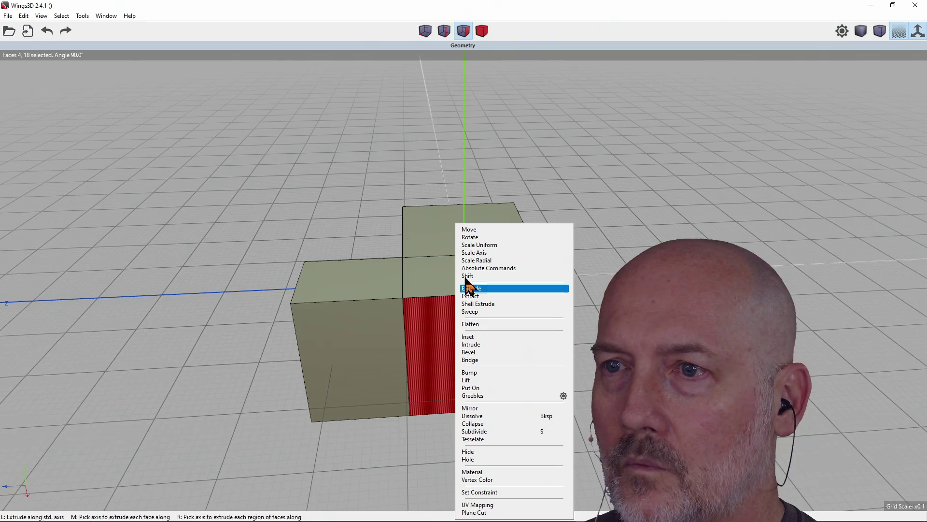
pyautogui.click(436, 323)
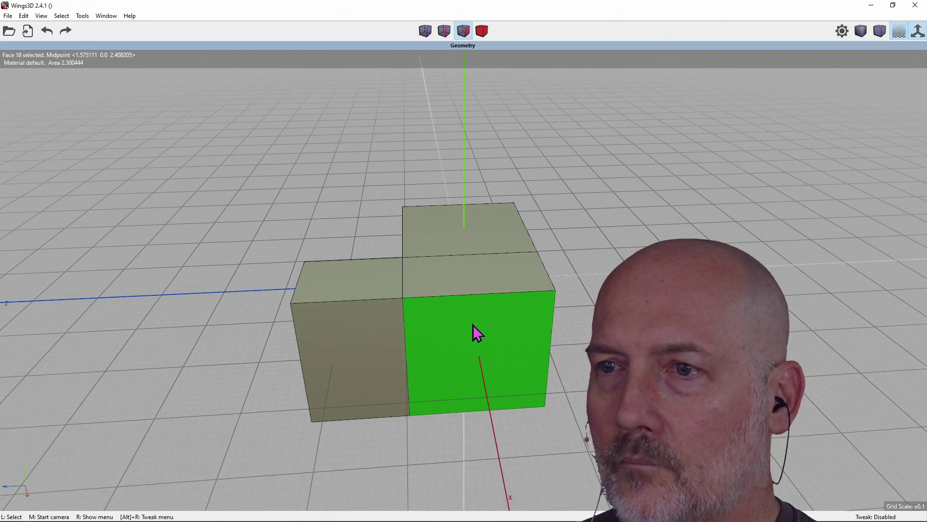
pyautogui.scroll(-6, 414, 308)
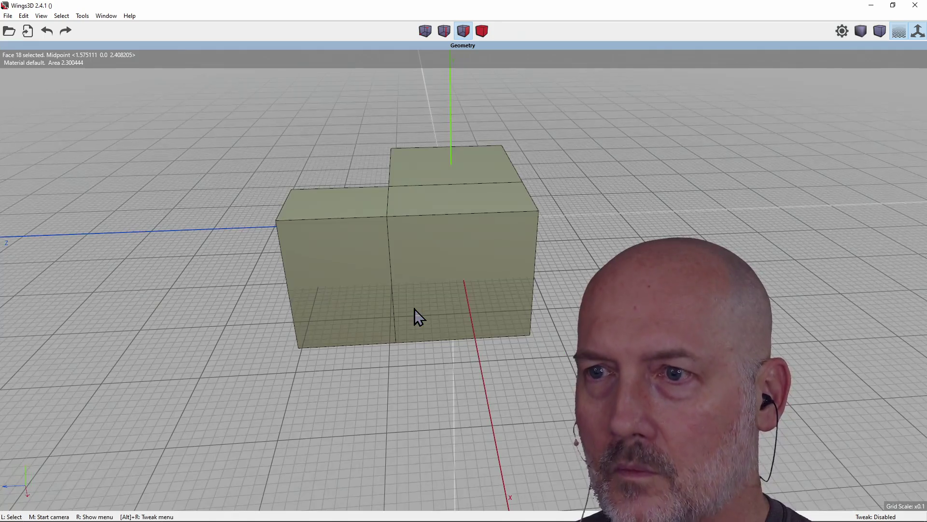
# Step: Box-select every face of the model, delete it, and bring up the shape menu
pyautogui.moveTo(375, 195); pyautogui.dragTo(505, 358)
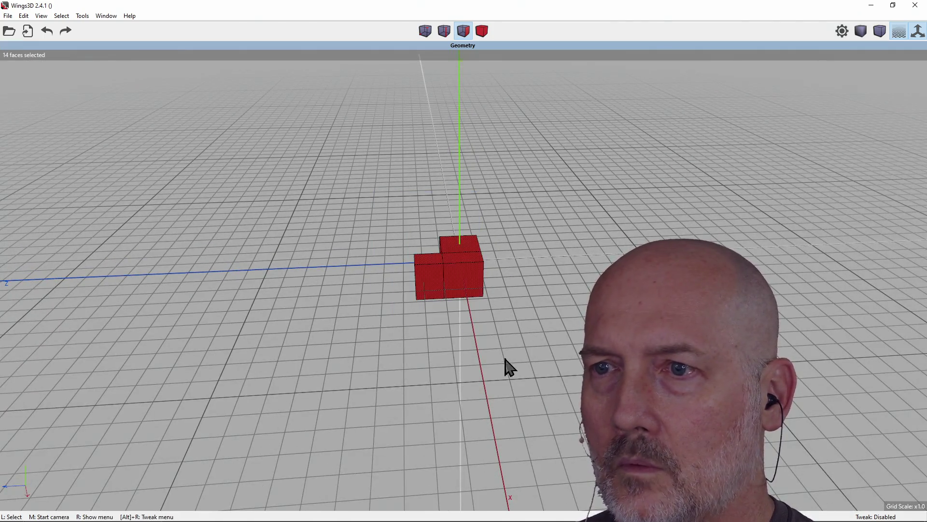
pyautogui.press('Delete')
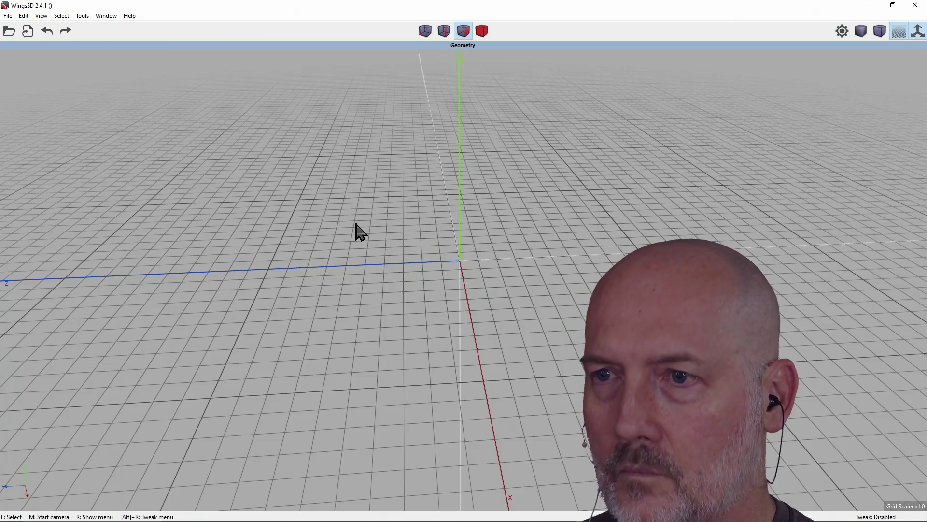
pyautogui.scroll(3, 509, 271)
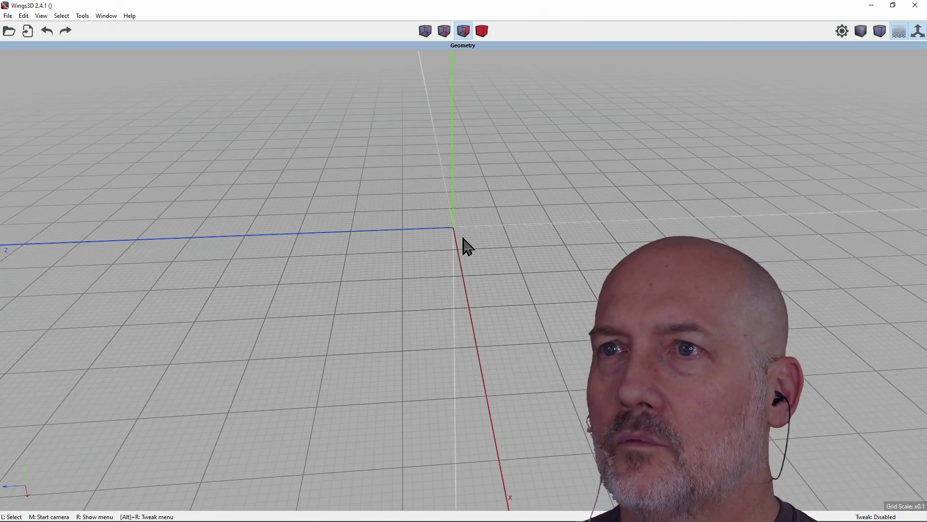
pyautogui.rightClick(418, 218)
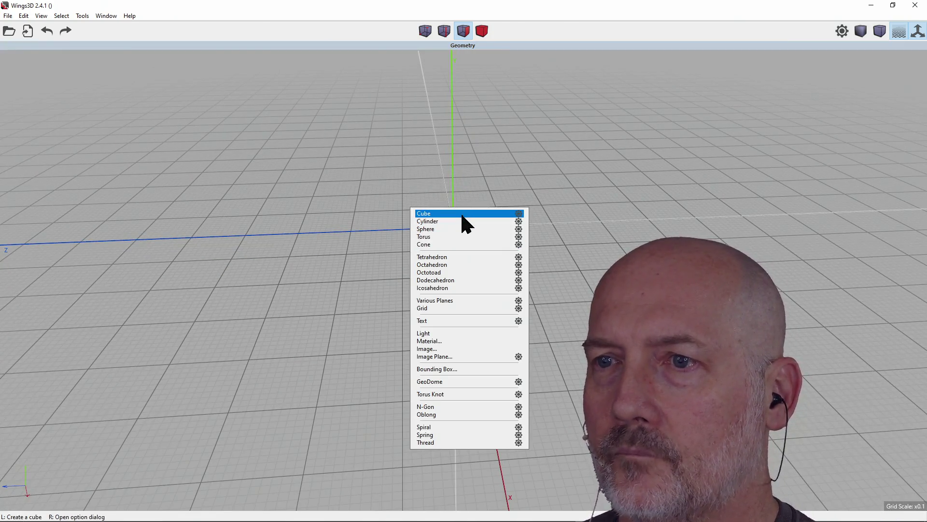
# Step: Create a cylinder at the origin and select it whole in object mode
pyautogui.click(460, 223)
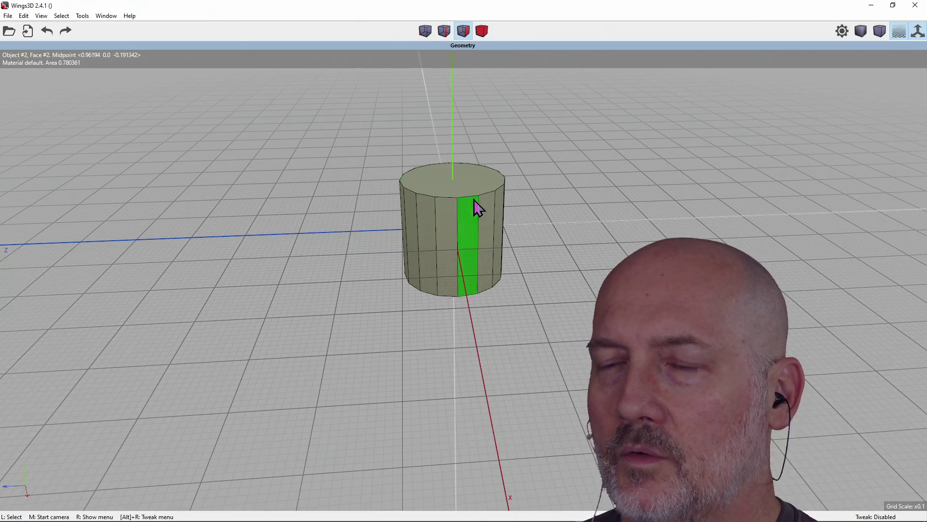
pyautogui.click(445, 222)
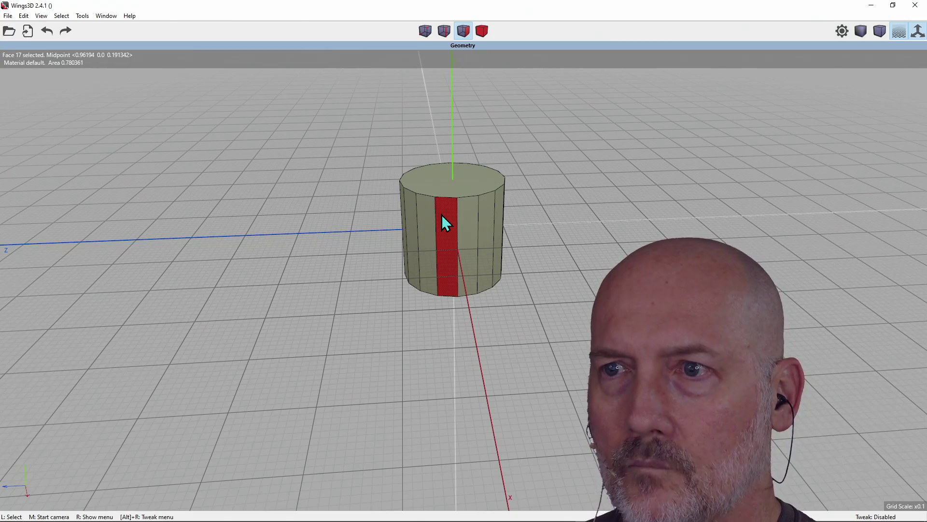
pyautogui.click(482, 31)
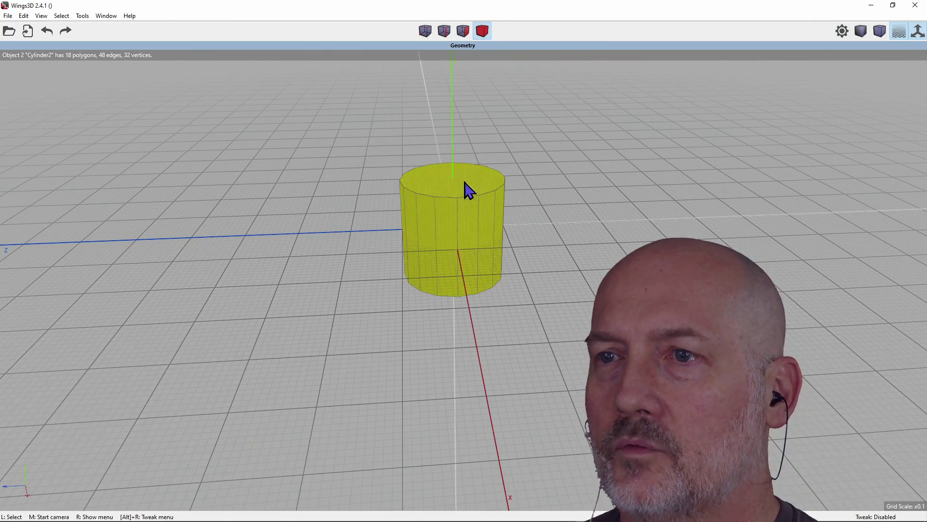
pyautogui.click(454, 194)
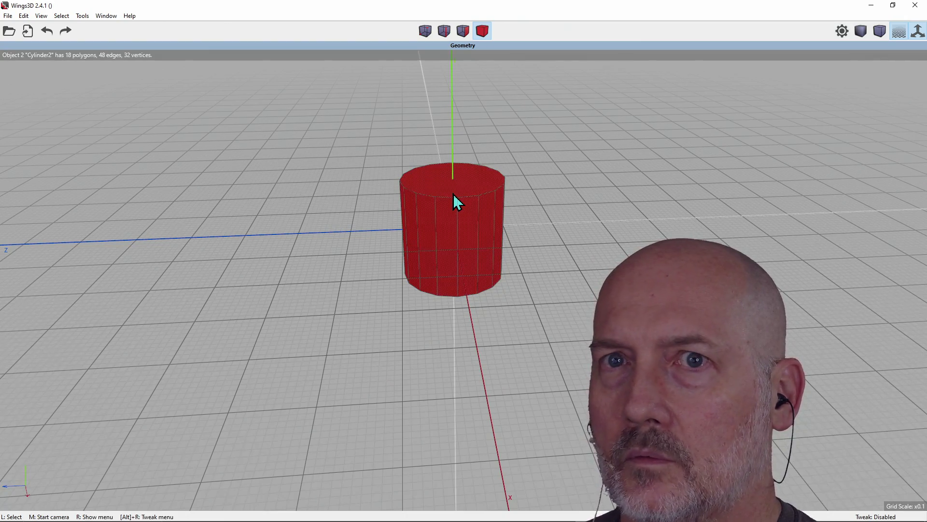
pyautogui.rightClick(453, 193)
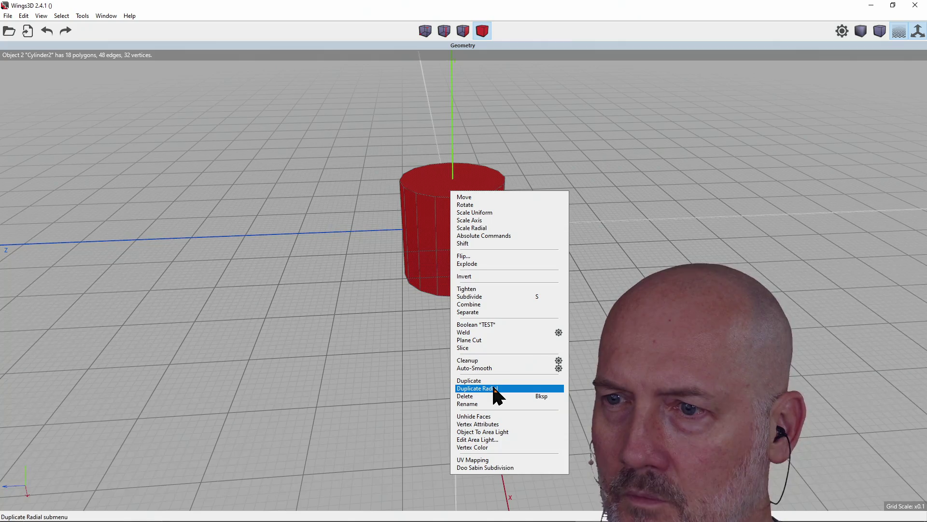
pyautogui.press('Escape')
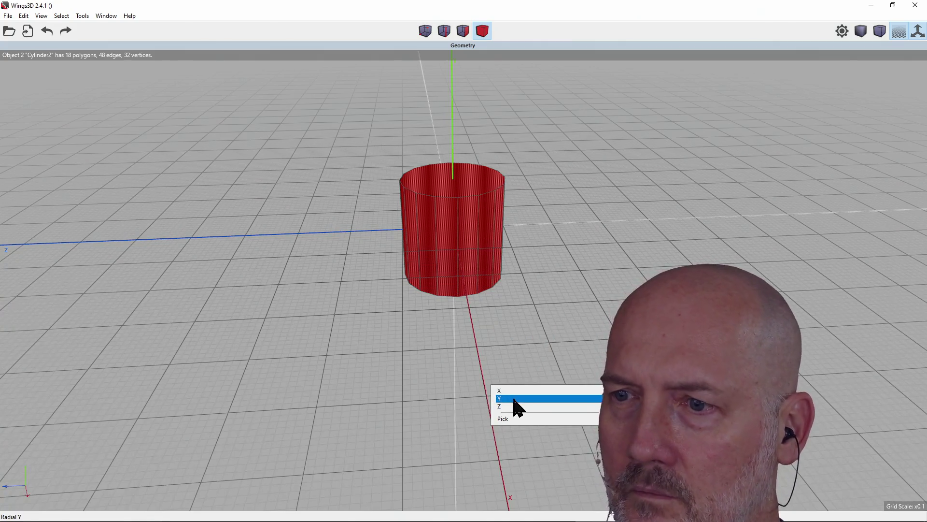
# Step: Duplicate the cylinder radially around Y with 18 copies and inspect the ring from front and side
pyautogui.click(520, 398)
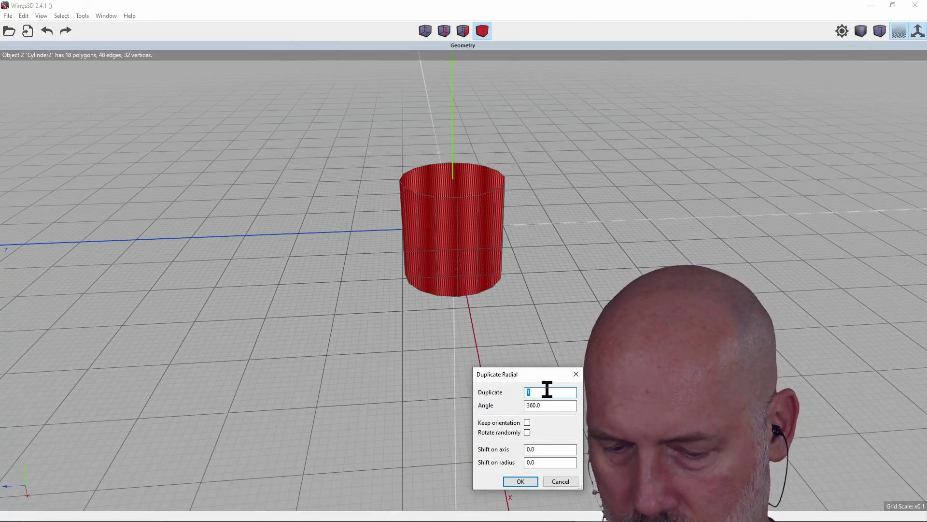
pyautogui.write('18')
pyautogui.press('Return')
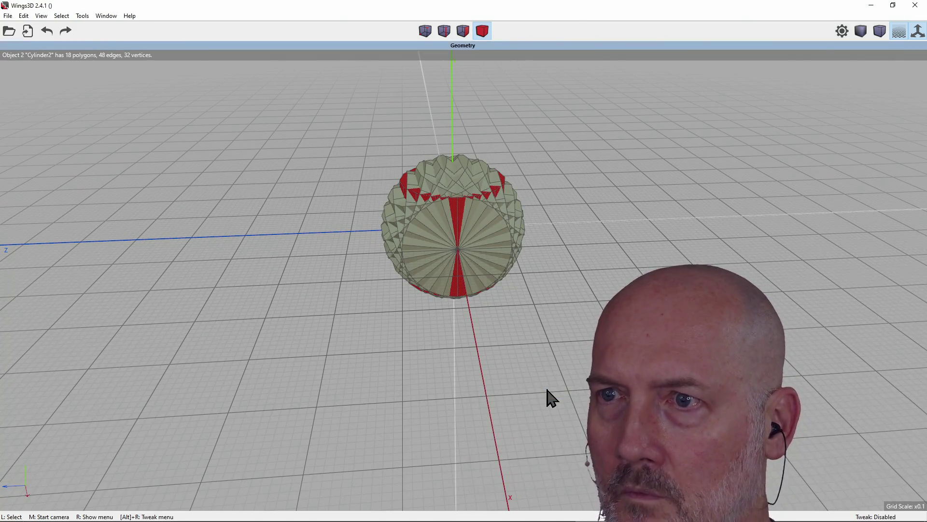
pyautogui.middleClick(463, 261)
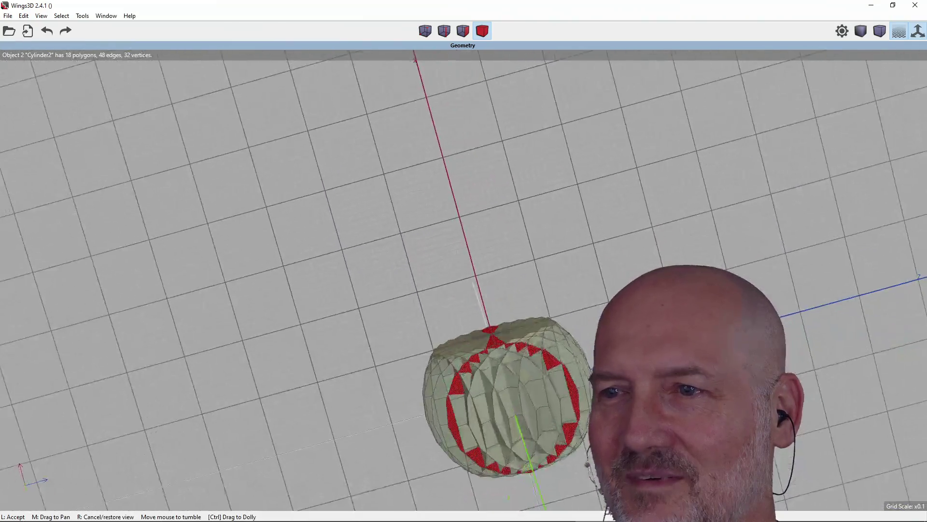
pyautogui.click(475, 224)
pyautogui.press('z')
pyautogui.press('x')
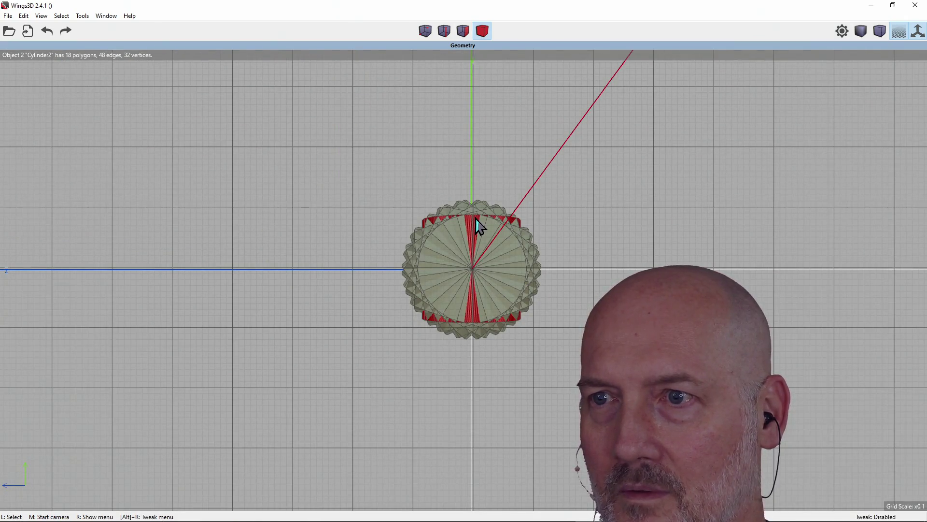
pyautogui.press('z')
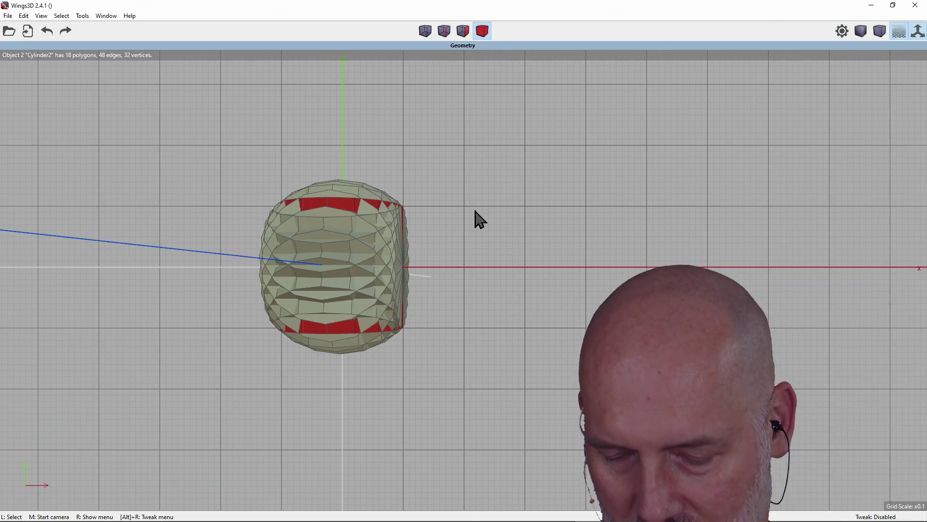
# Step: Undo the radial duplicate and orbit to a higher perspective of the single cylinder
pyautogui.press('Tab')
pyautogui.scroll(-3, 402, 236)
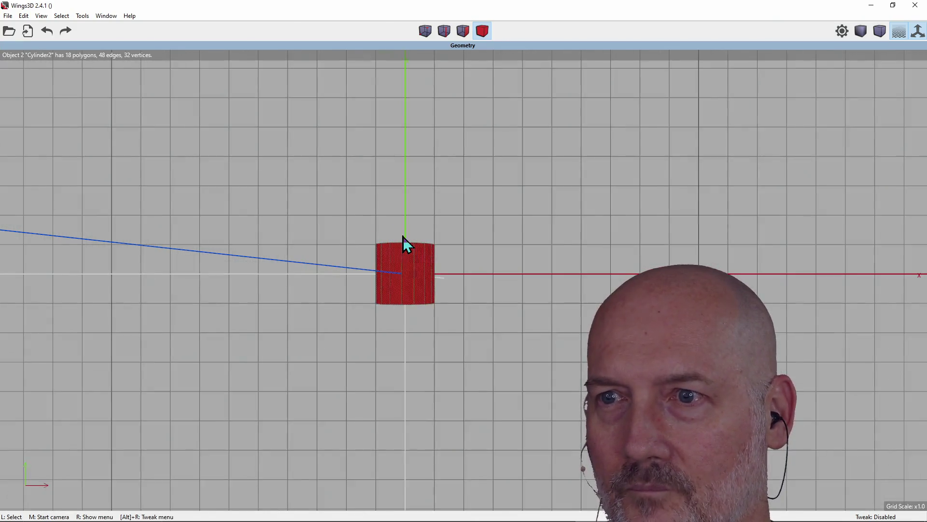
pyautogui.middleClick(402, 236)
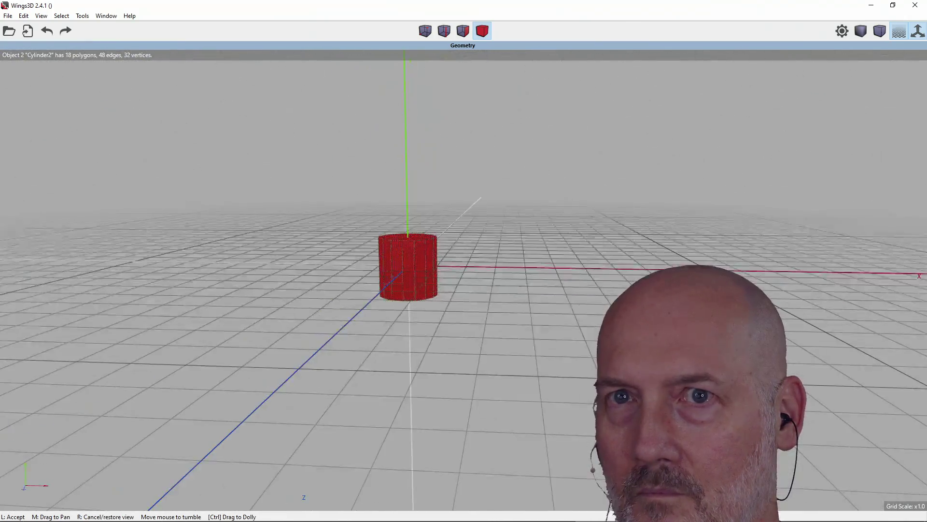
pyautogui.click(437, 252)
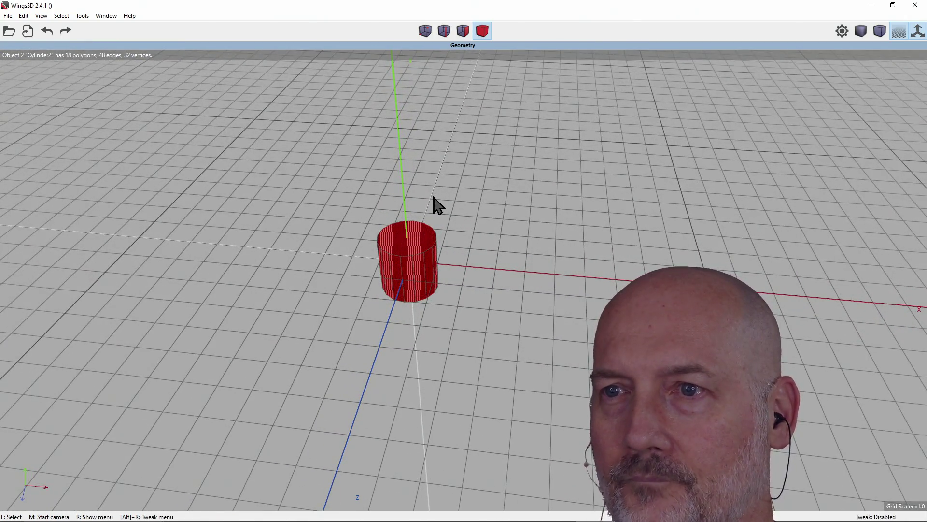
# Step: Open and close the cylinder's right-click object command menu without running anything
pyautogui.rightClick(466, 239)
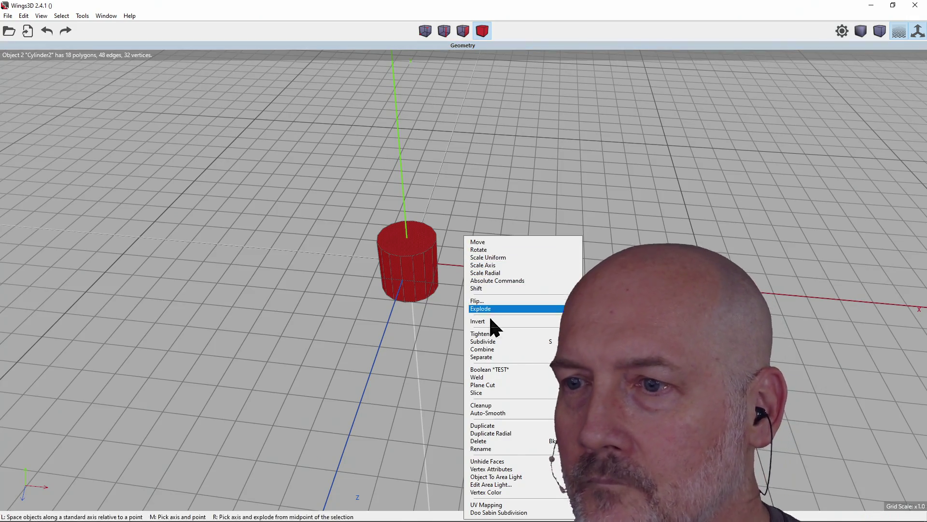
pyautogui.press('Escape')
pyautogui.rightClick(579, 237)
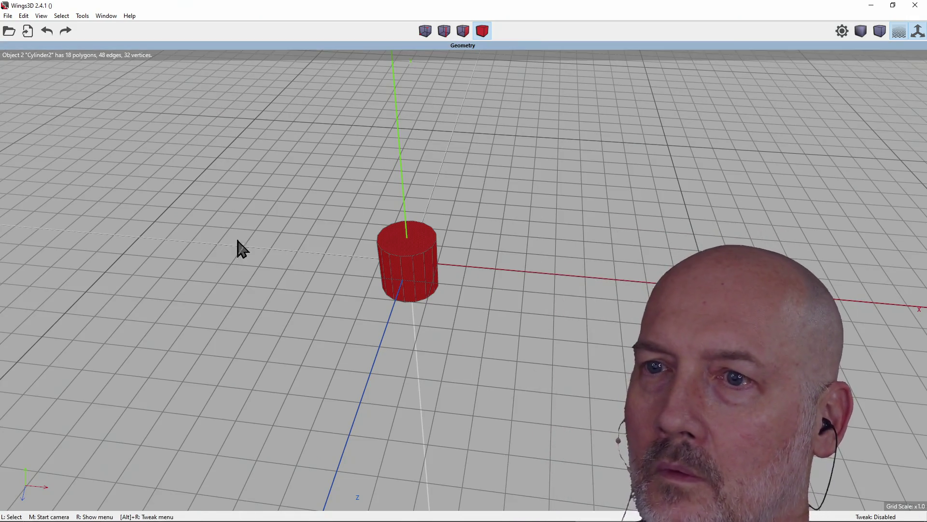
pyautogui.rightClick(237, 240)
pyautogui.press('Escape')
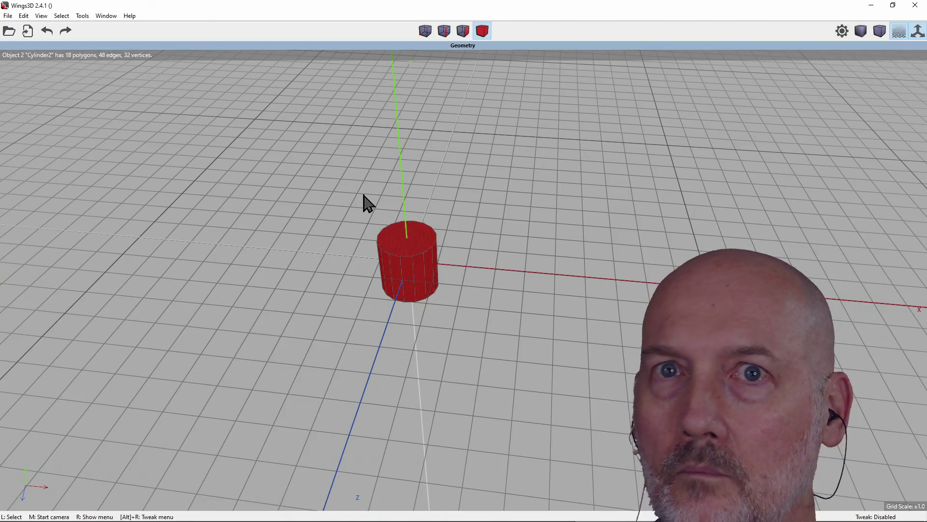
# Step: Use Select > Deselect from the menu bar to clear the cylinder selection
pyautogui.click(19, 16)
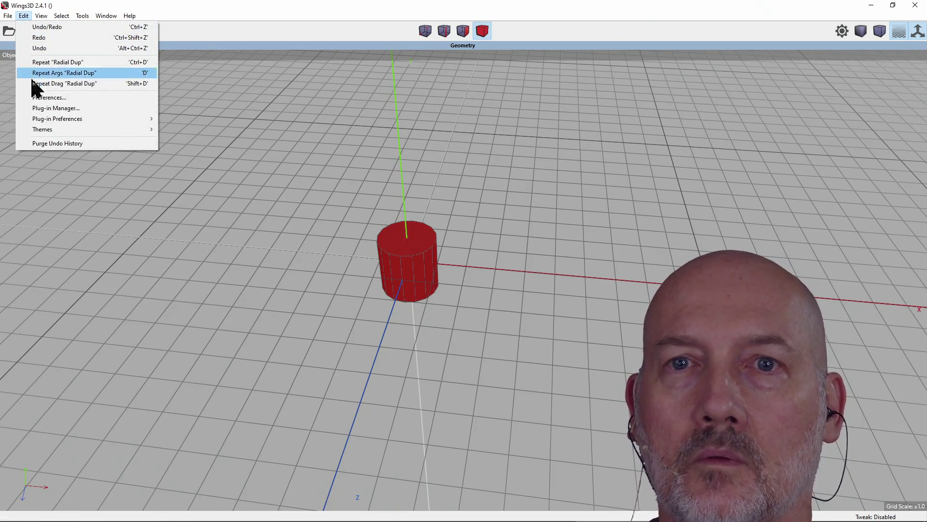
pyautogui.moveTo(38, 19)
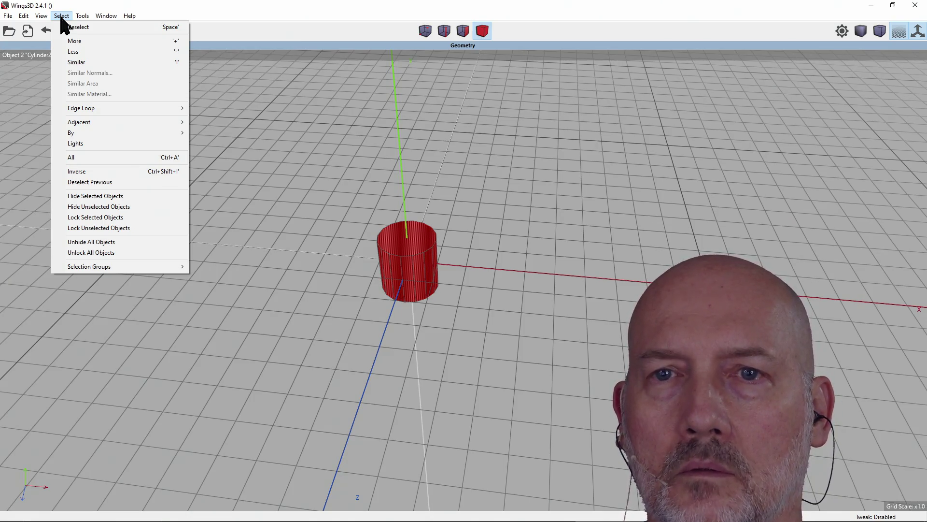
pyautogui.click(65, 27)
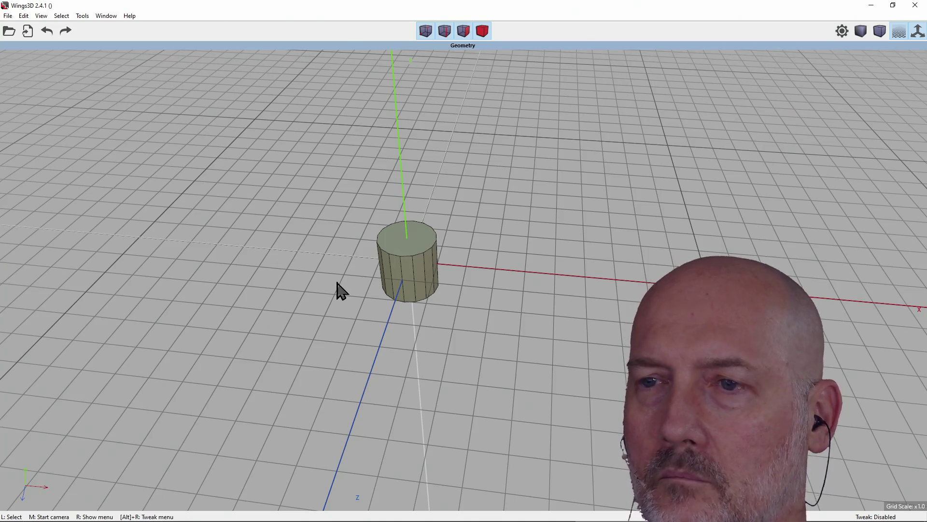
# Step: In face mode, extrude one cylinder side face along its normal into a rectangular arm
pyautogui.scroll(5, 366, 250)
pyautogui.scroll(-1, 367, 250)
pyautogui.press('f')
pyautogui.click(366, 250)
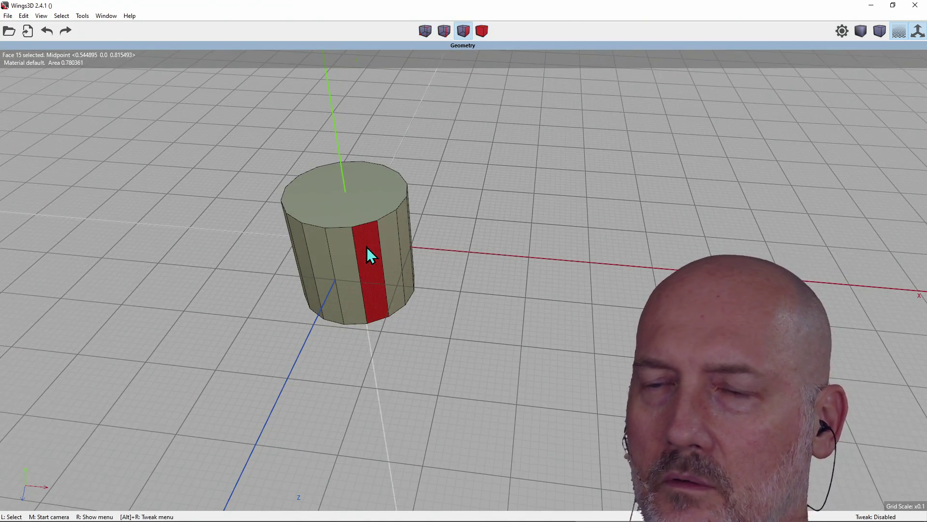
pyautogui.rightClick(366, 261)
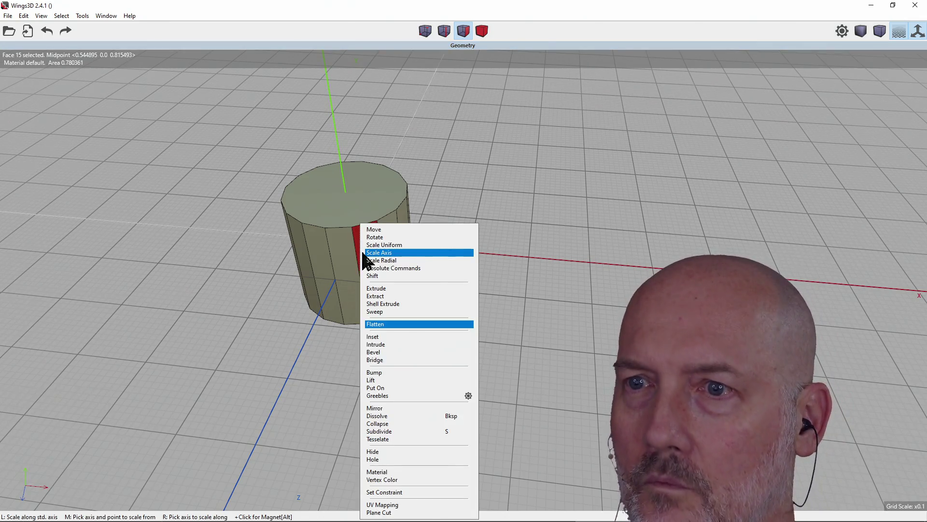
pyautogui.click(402, 302)
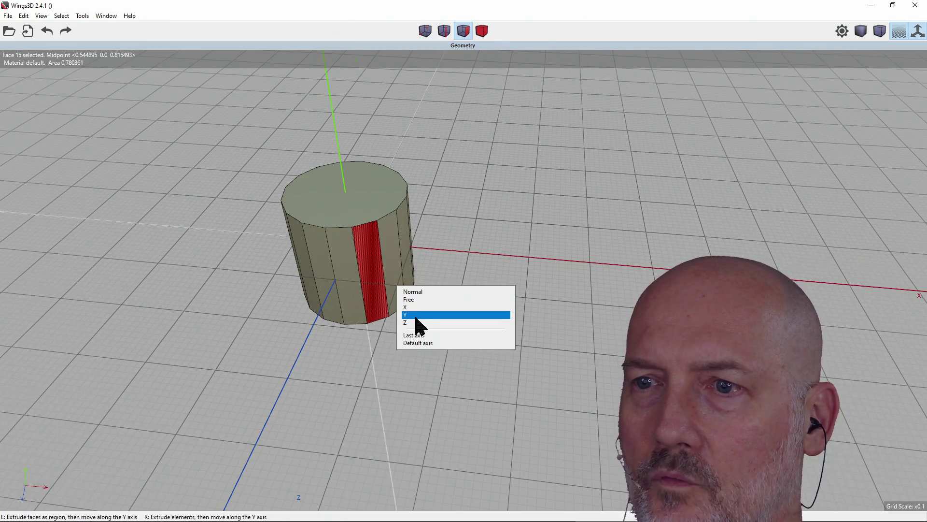
pyautogui.click(417, 292)
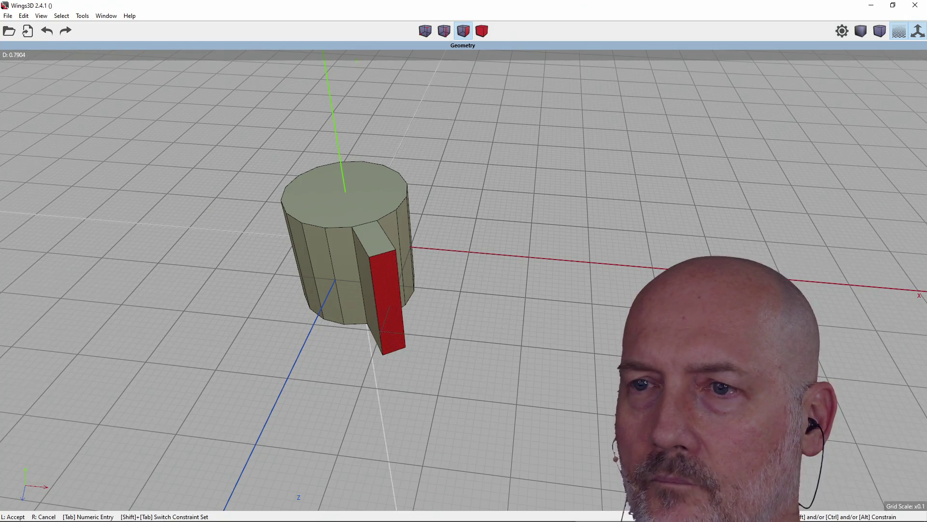
pyautogui.click(412, 212)
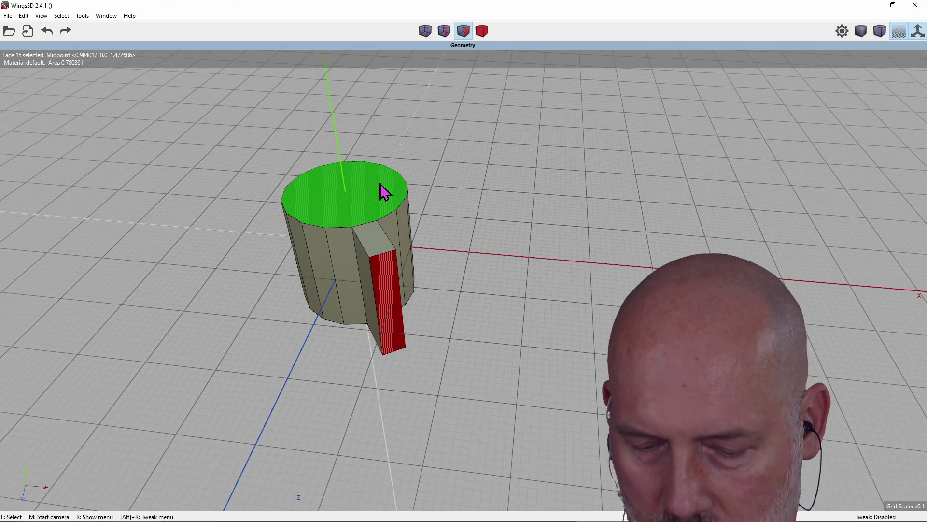
# Step: Check the arm from top and front views and add a second side face to the selection
pyautogui.press('y')
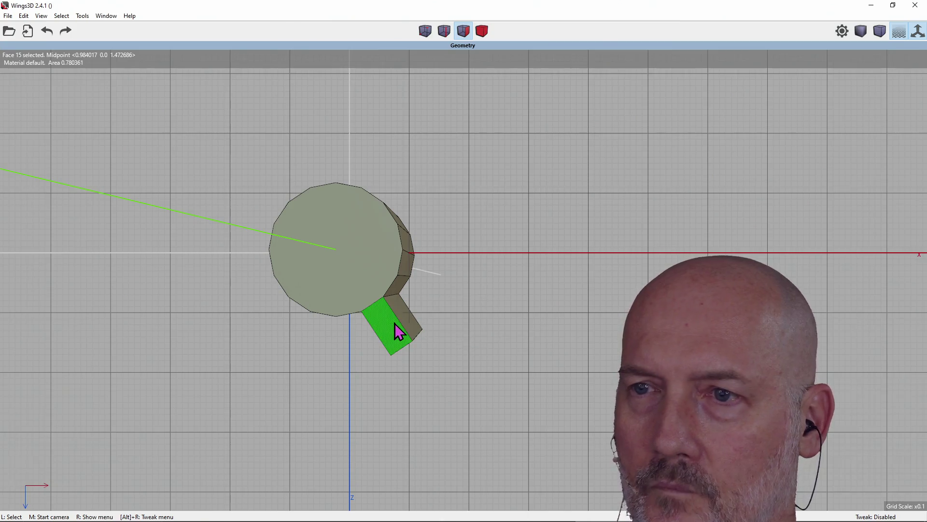
pyautogui.press('z')
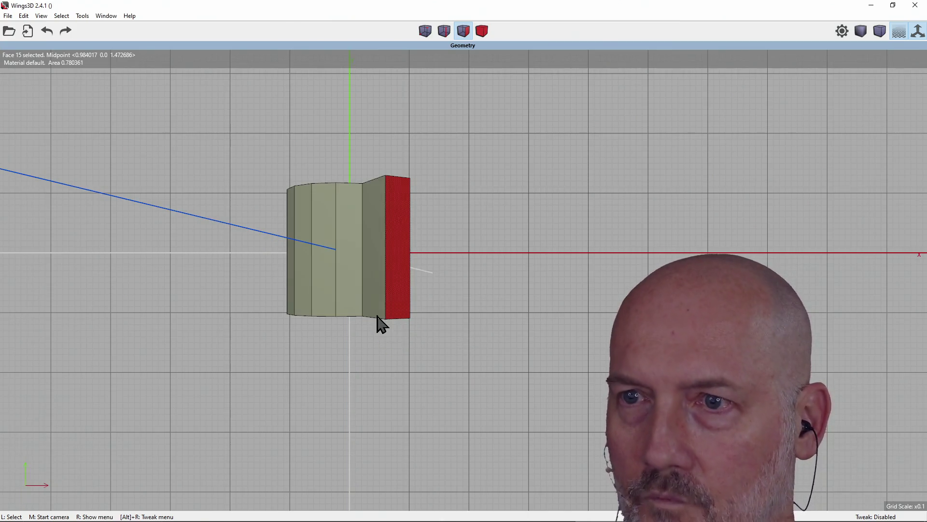
pyautogui.press('y')
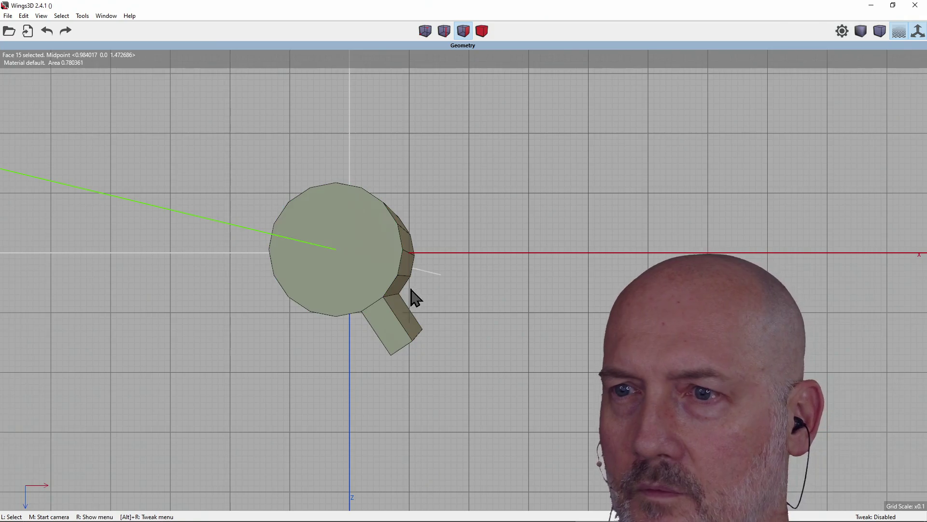
pyautogui.click(411, 249)
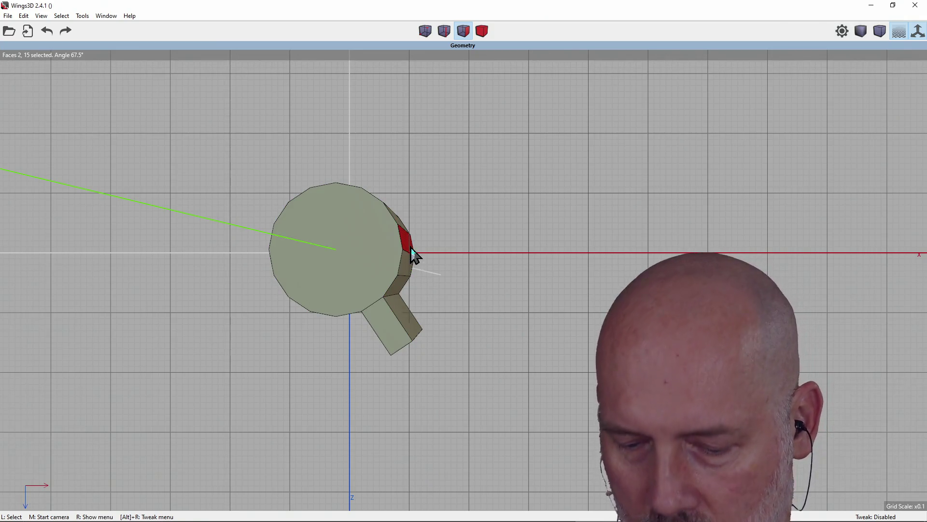
# Step: Refine the face selection to the arm's end and a neighbouring side face, dropping face 17
pyautogui.rightClick(411, 248)
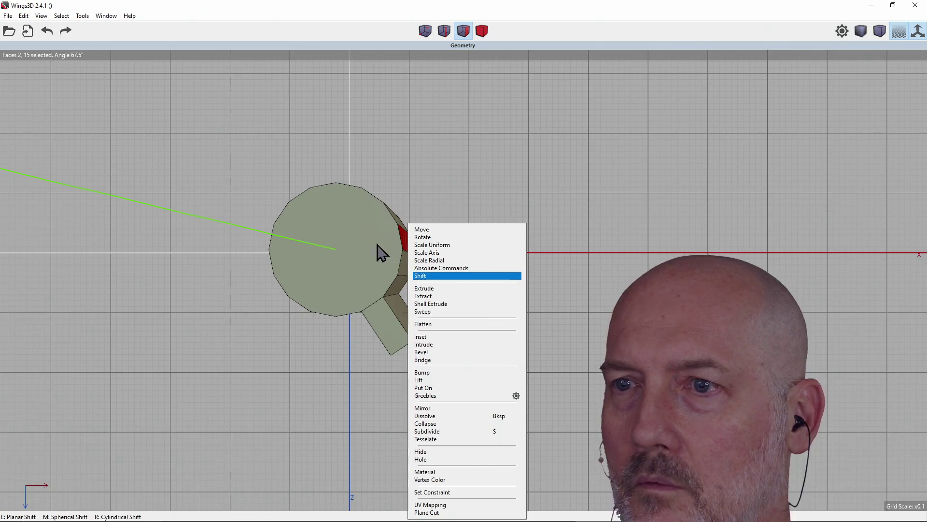
pyautogui.click(377, 251)
pyautogui.click(379, 288)
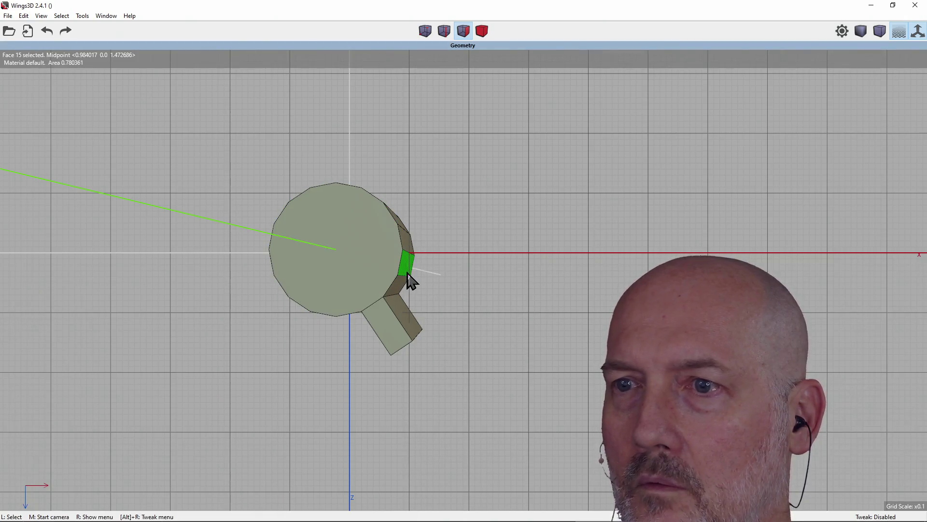
pyautogui.click(411, 247)
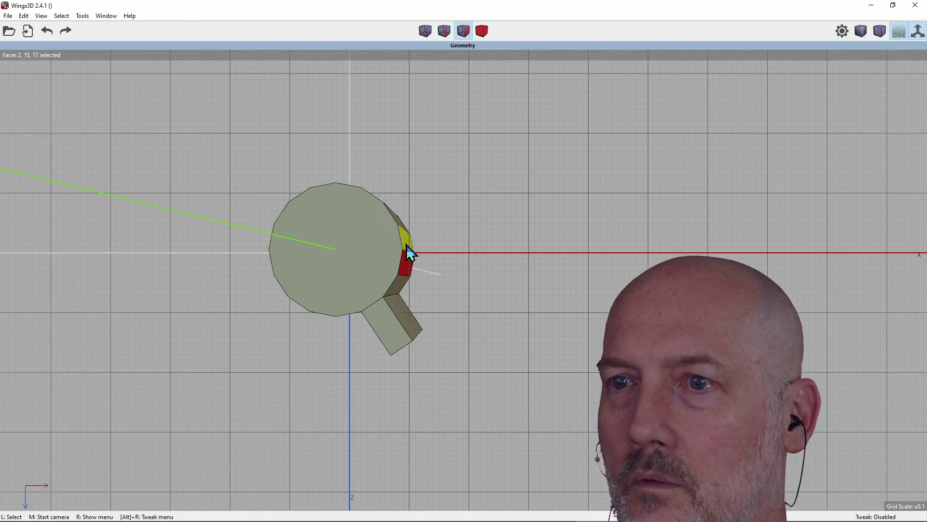
pyautogui.click(406, 268)
# Step: Free-extrude the selected faces outward, creating a second arm and a bent end segment
pyautogui.rightClick(408, 248)
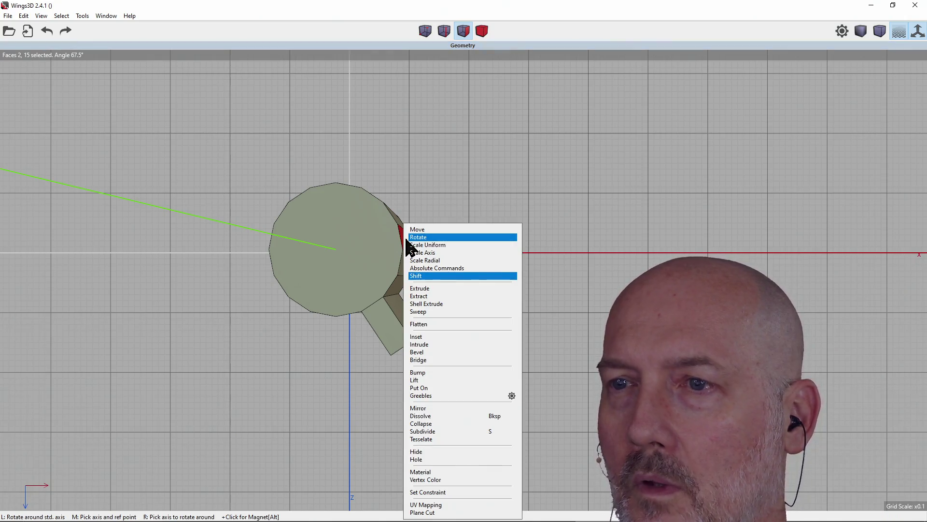
pyautogui.click(419, 289)
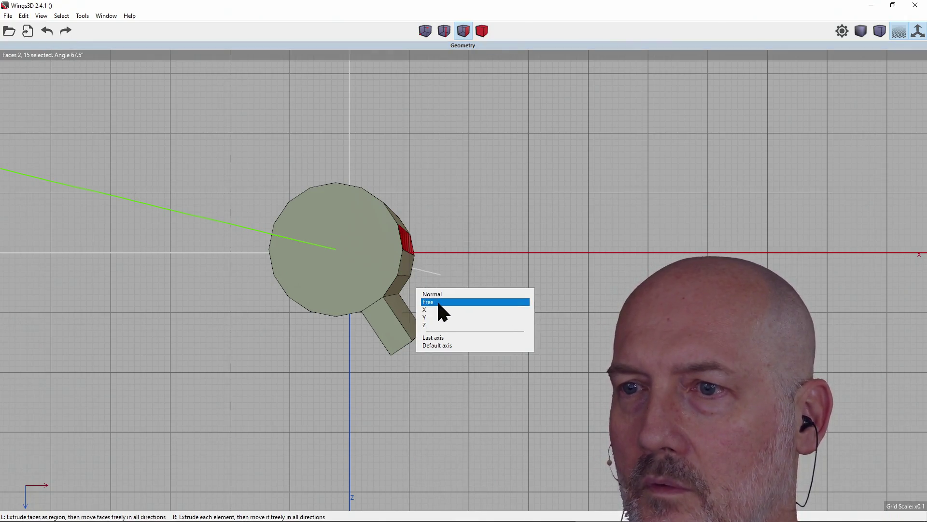
pyautogui.click(438, 303)
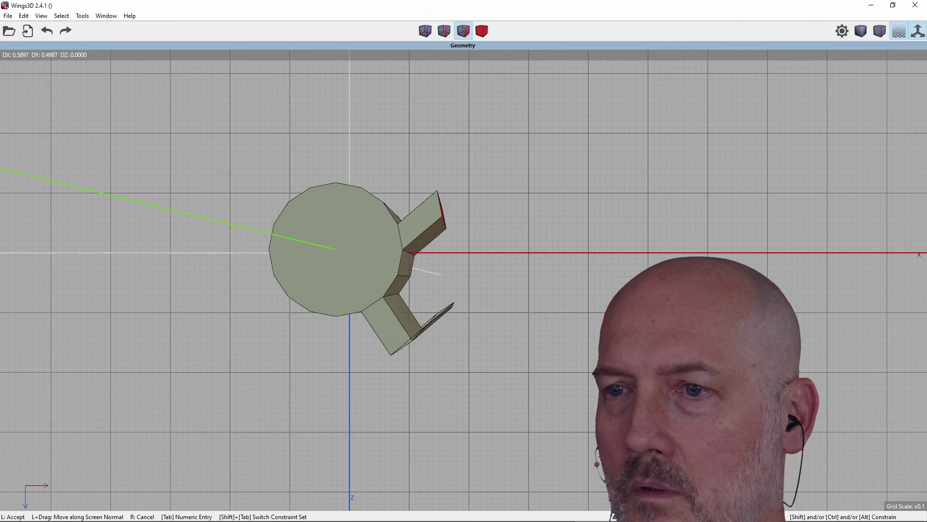
pyautogui.click(438, 305)
pyautogui.click(435, 248)
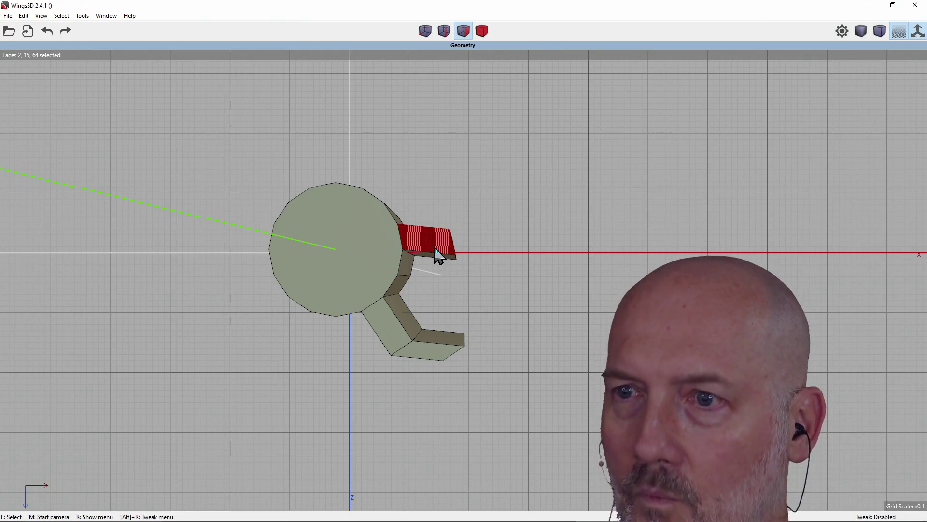
# Step: From the front view, select both arm end faces and start an Extrude along X
pyautogui.press('z')
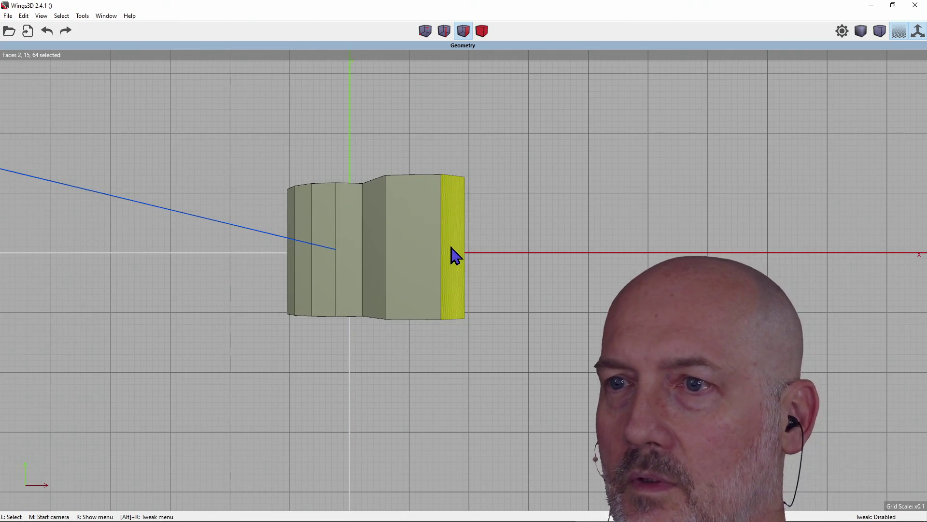
pyautogui.click(451, 248)
pyautogui.click(451, 248)
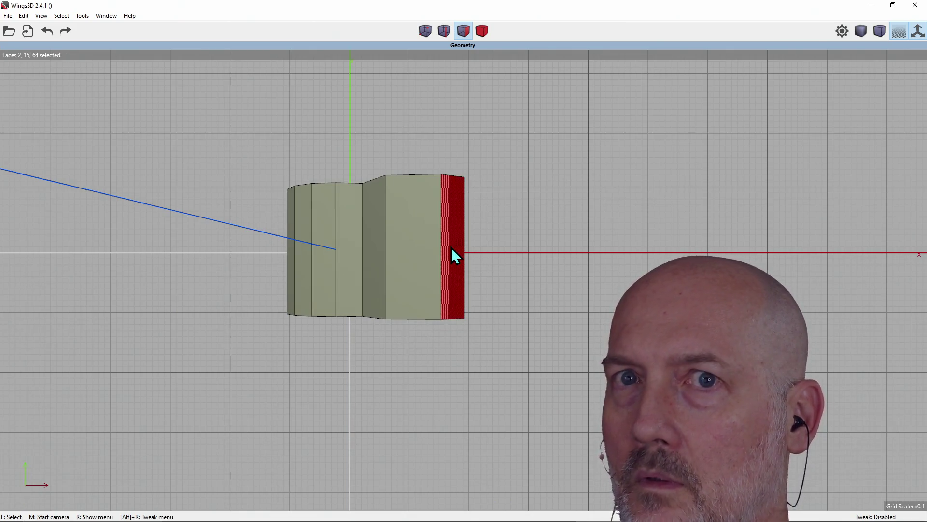
pyautogui.rightClick(452, 249)
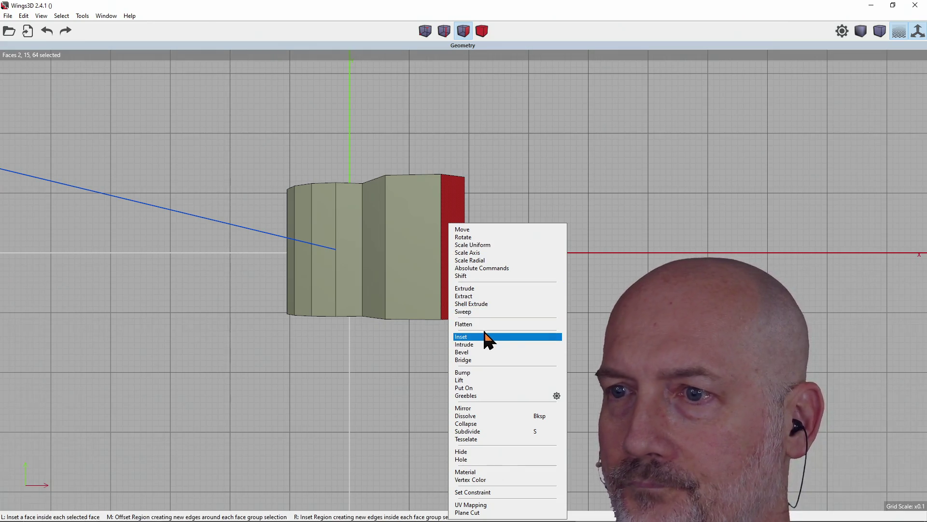
pyautogui.click(482, 290)
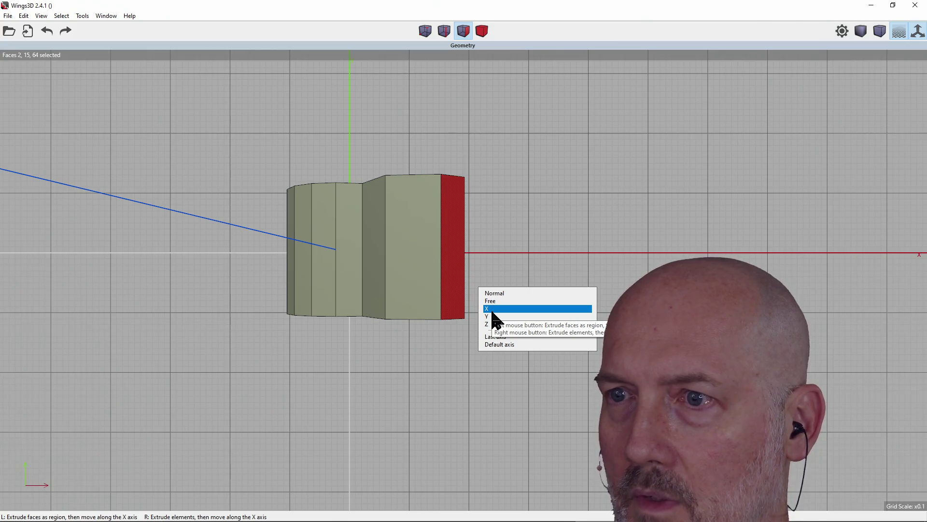
pyautogui.click(493, 309)
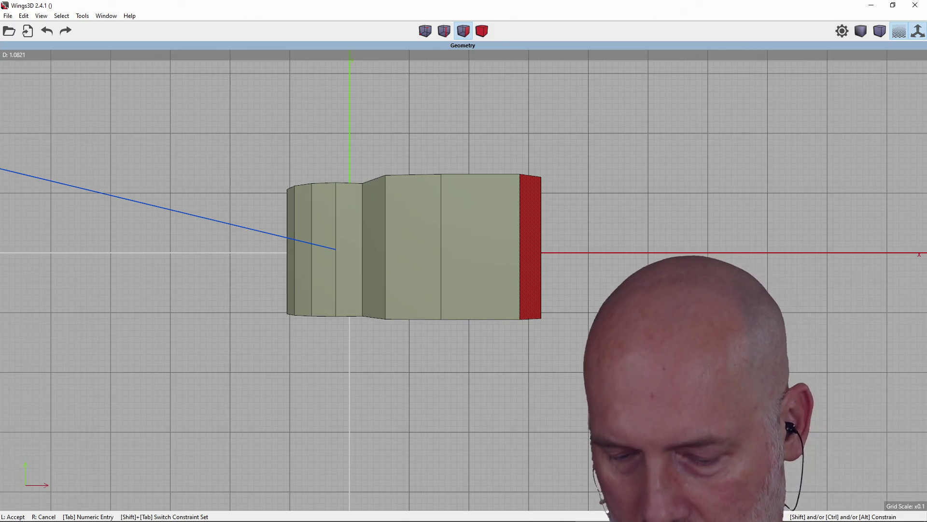
# Step: Drag the arms longer, check them from top and side views, and accept the extrusion
pyautogui.moveTo(463, 261); pyautogui.dragTo(367, 261, button='middle')
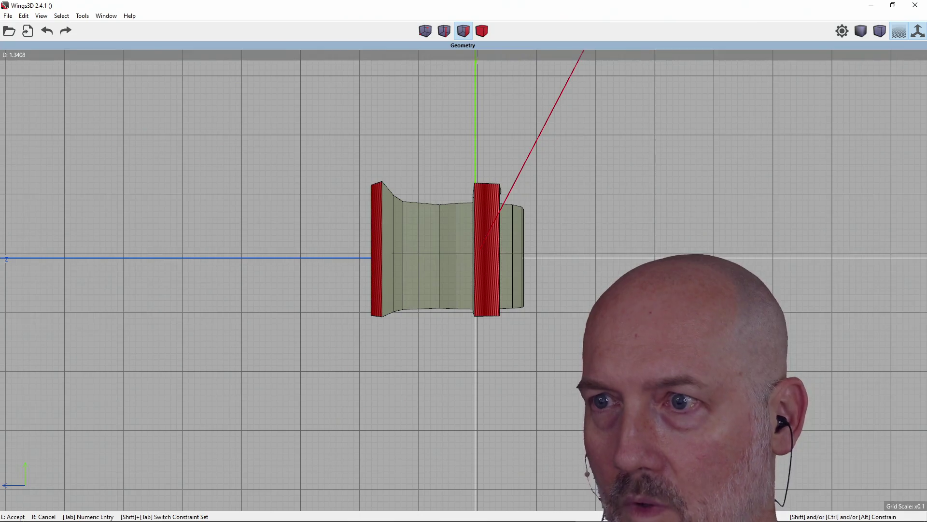
pyautogui.press('y')
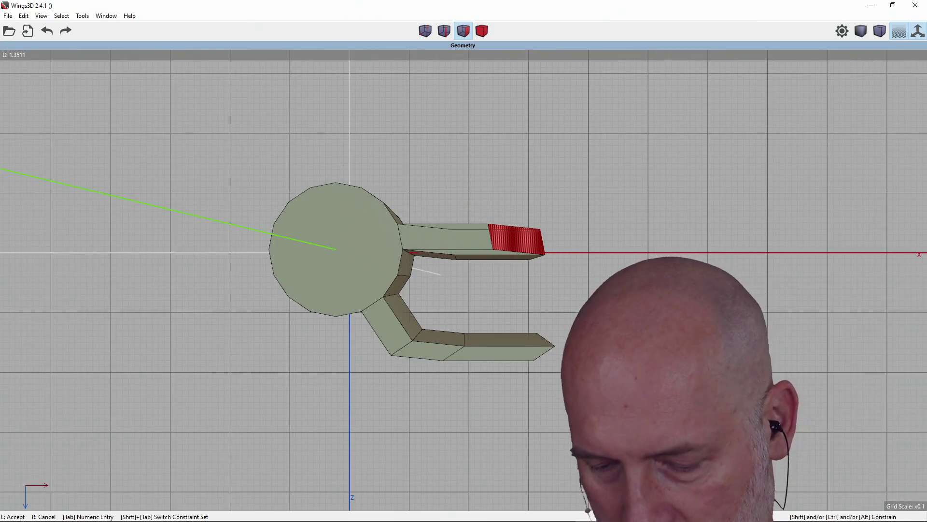
pyautogui.press('z')
pyautogui.press('x')
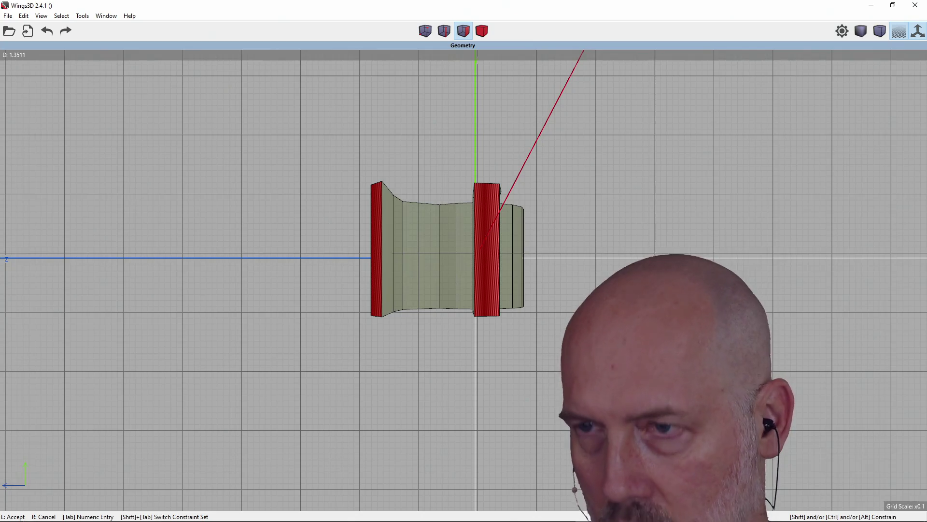
pyautogui.press('y')
pyautogui.click(464, 313)
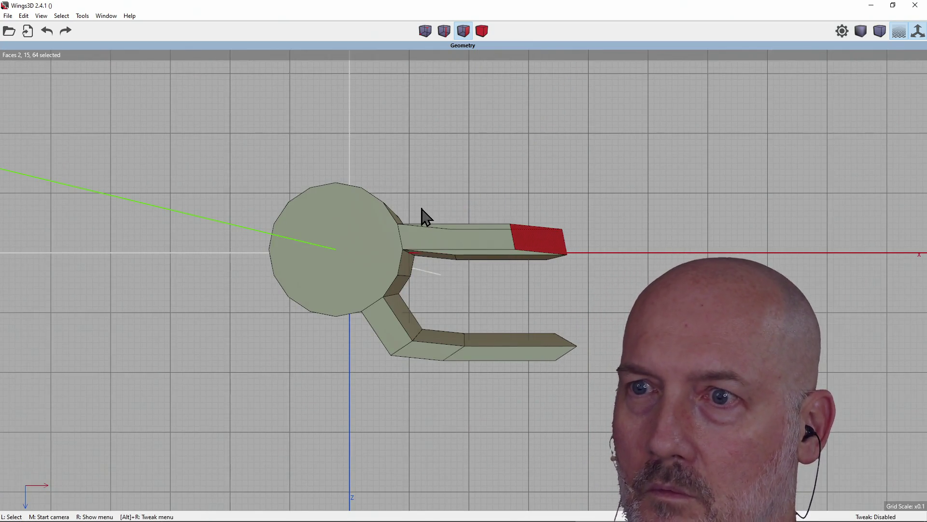
pyautogui.middleClick(421, 216)
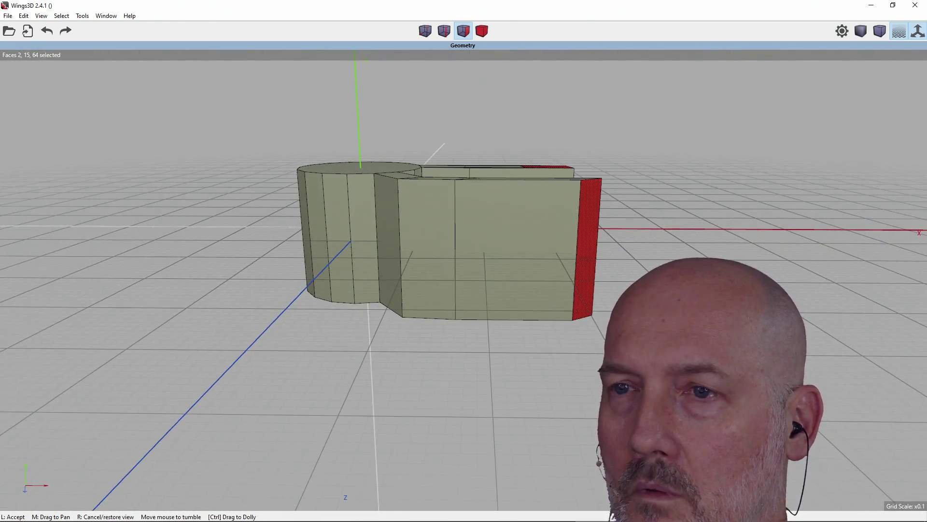
# Step: View the cylinder from the front and an elevated angle, then open Preferences
pyautogui.click(479, 189)
pyautogui.middleClick(565, 173)
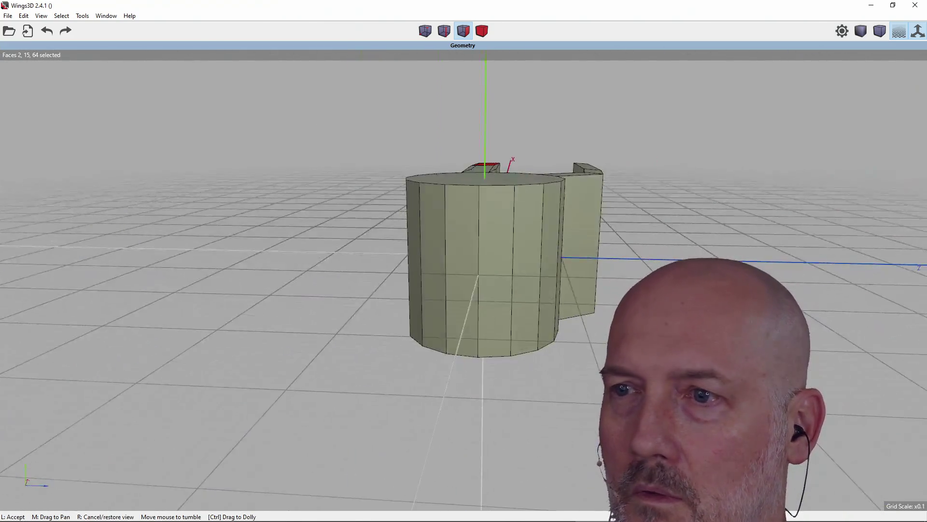
pyautogui.middleClick(626, 174)
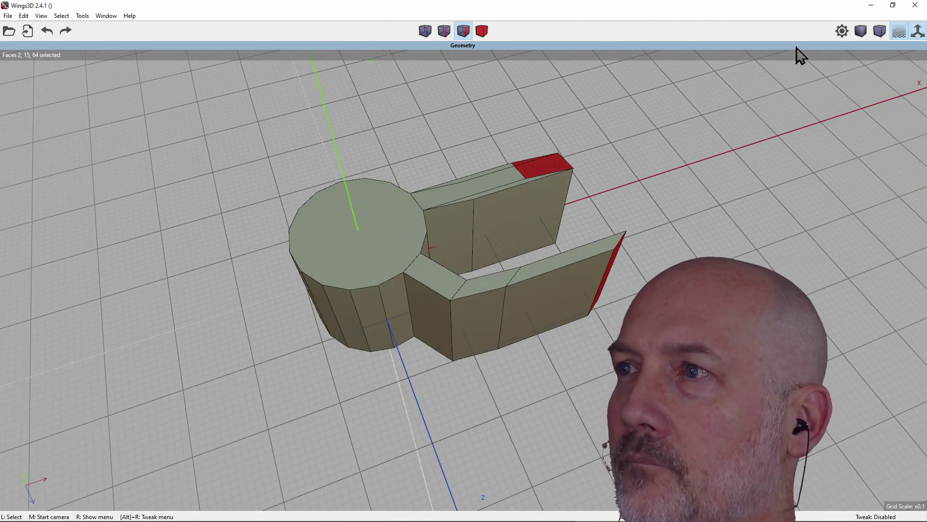
pyautogui.click(840, 33)
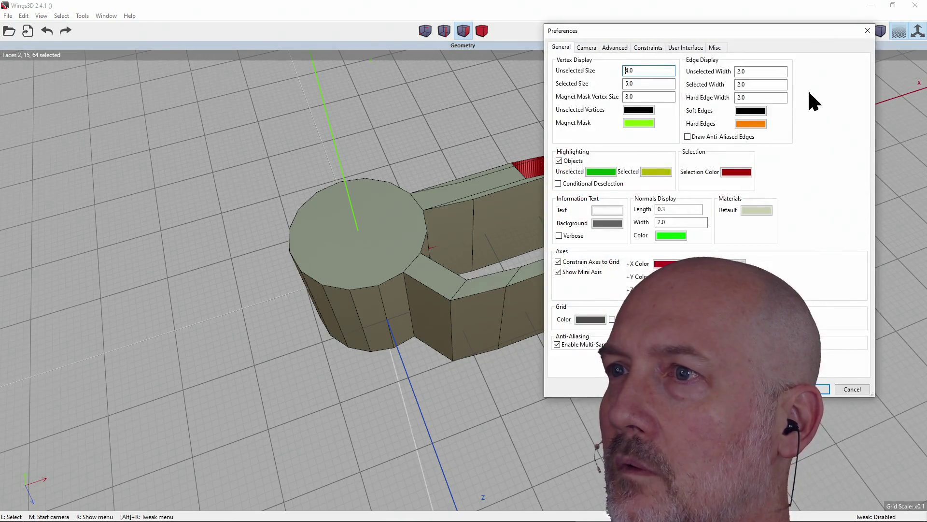
# Step: Set the Camera Mode to Blender in the Preferences camera settings
pyautogui.moveTo(769, 37); pyautogui.dragTo(450, 52)
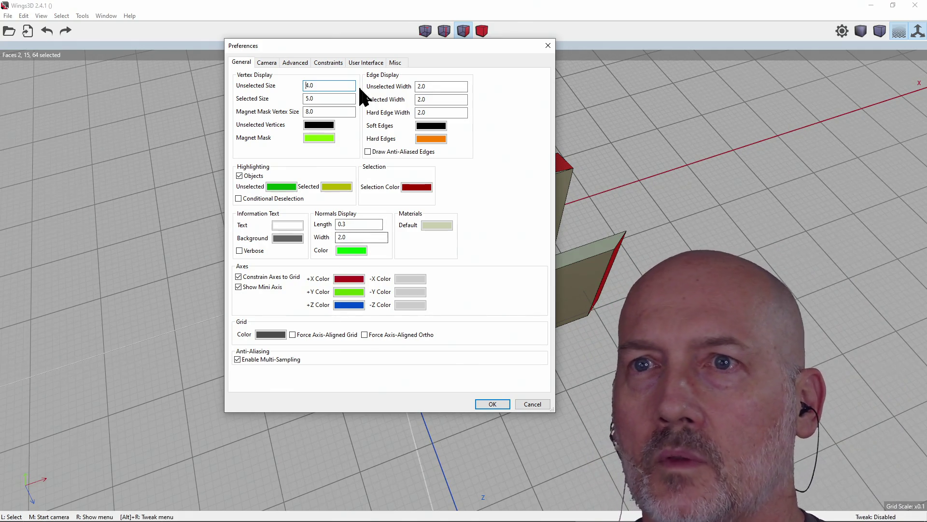
pyautogui.click(267, 63)
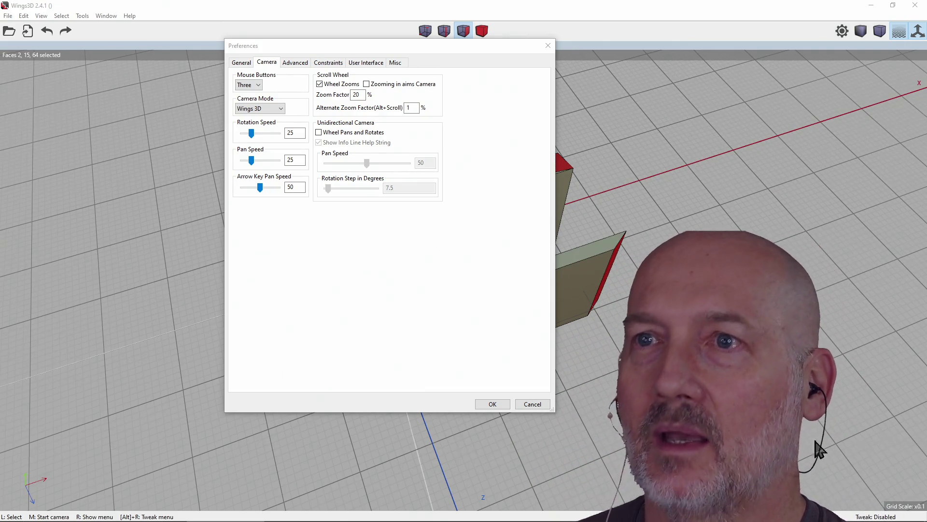
pyautogui.click(436, 54)
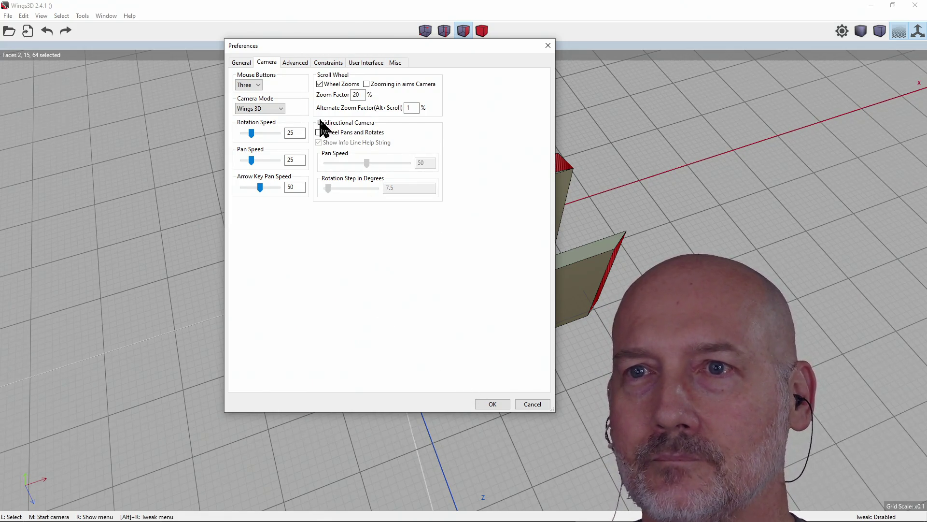
pyautogui.click(277, 108)
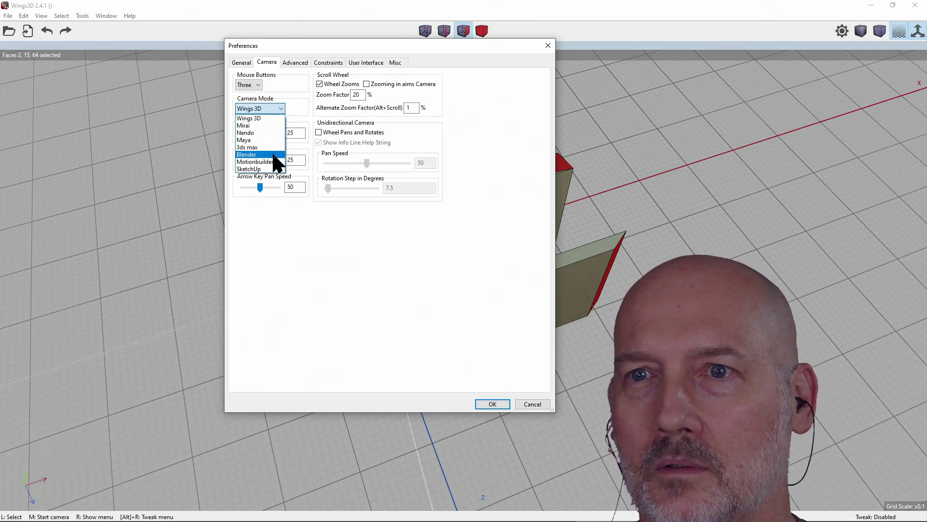
pyautogui.click(284, 118)
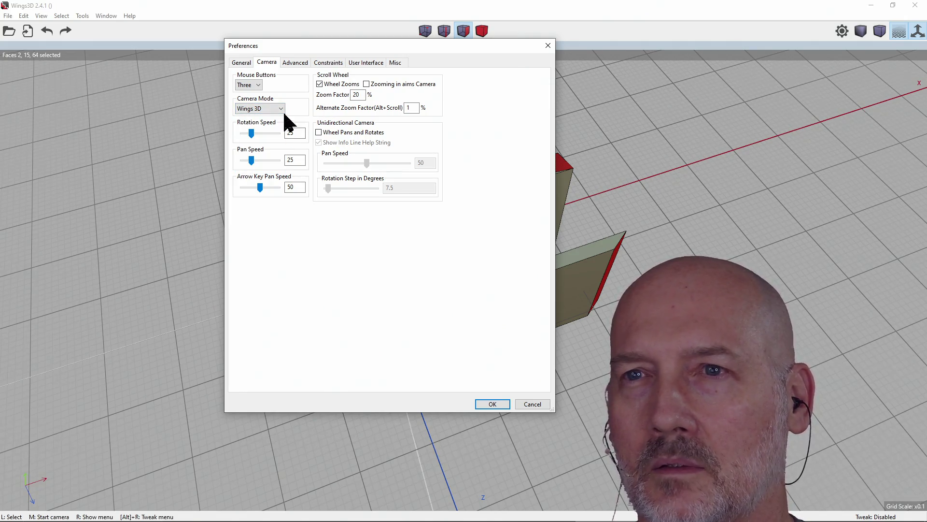
pyautogui.click(282, 111)
pyautogui.click(247, 155)
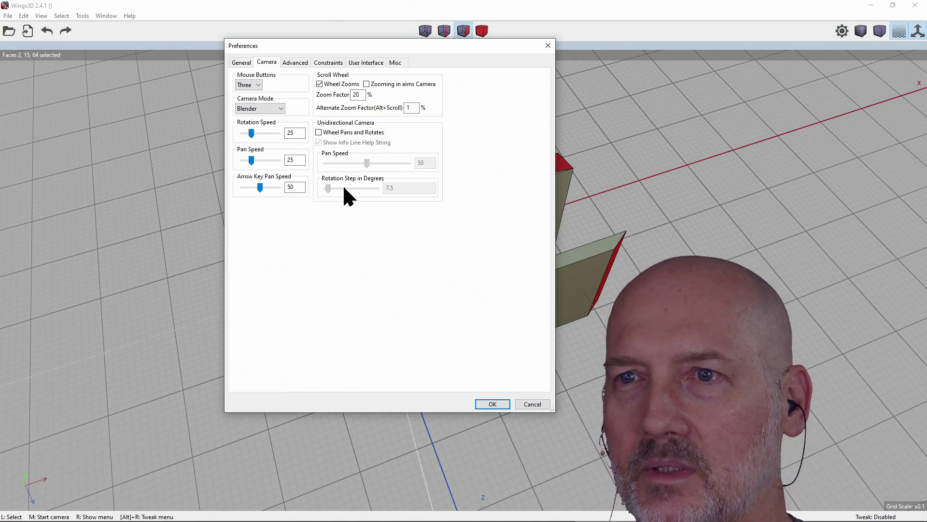
# Step: Browse the Advanced, Constraints, Colors and Misc settings, then confirm the preferences with OK
pyautogui.click(296, 63)
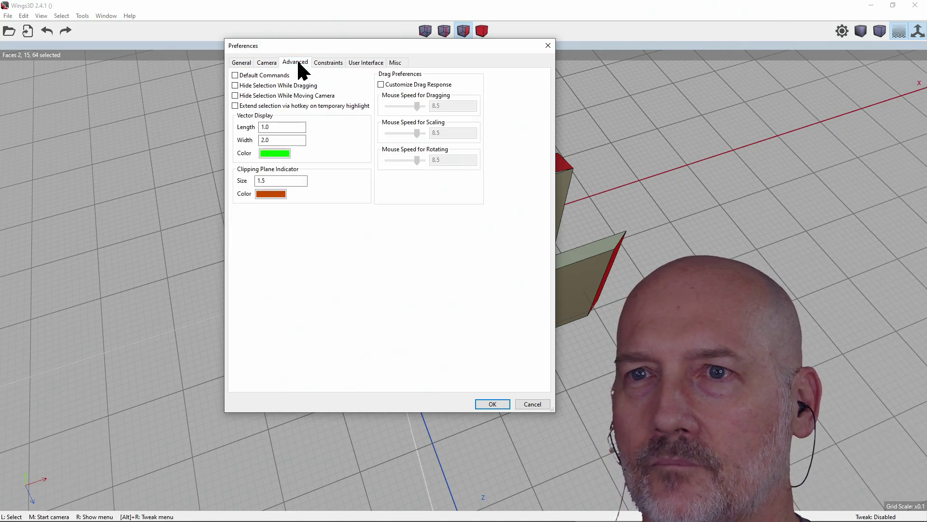
pyautogui.click(328, 63)
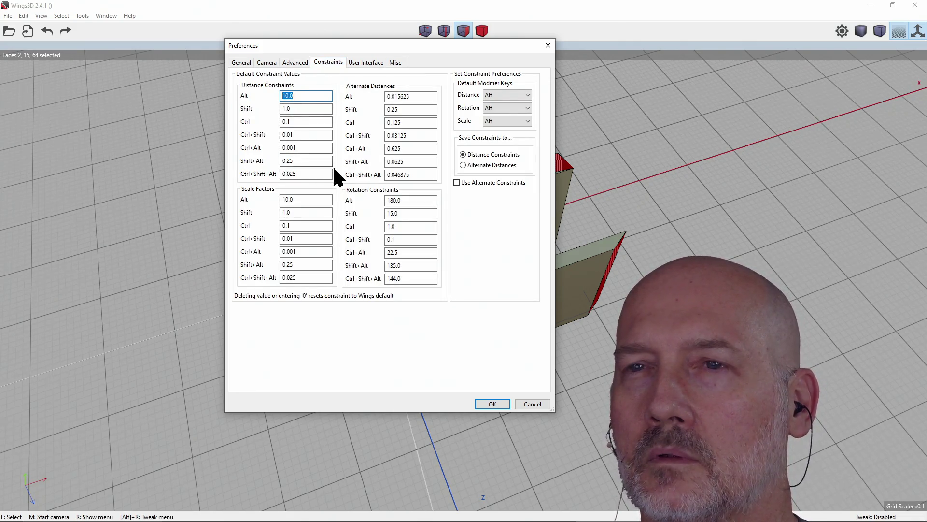
pyautogui.click(362, 64)
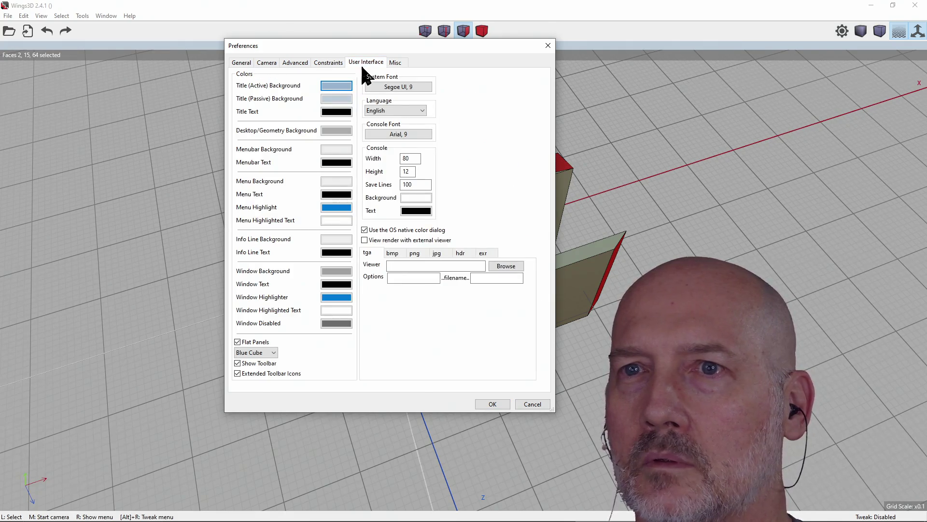
pyautogui.click(397, 63)
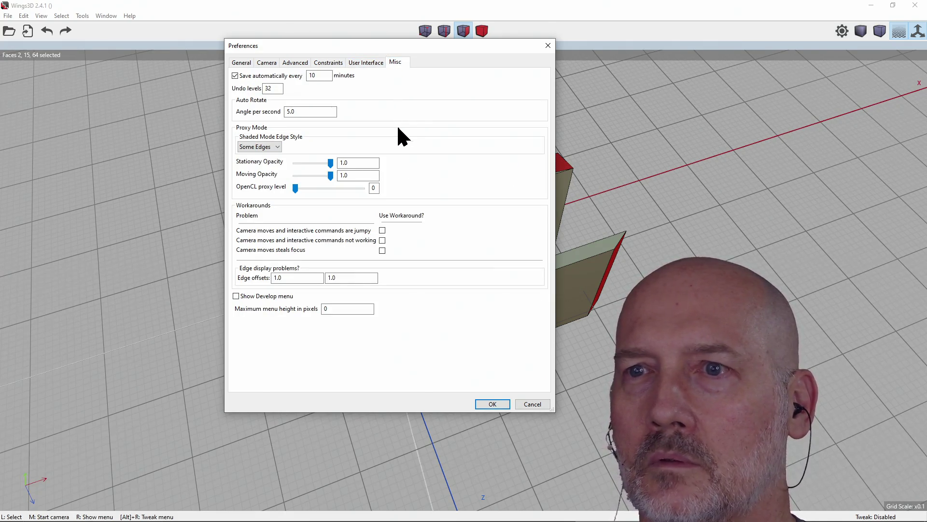
pyautogui.click(495, 405)
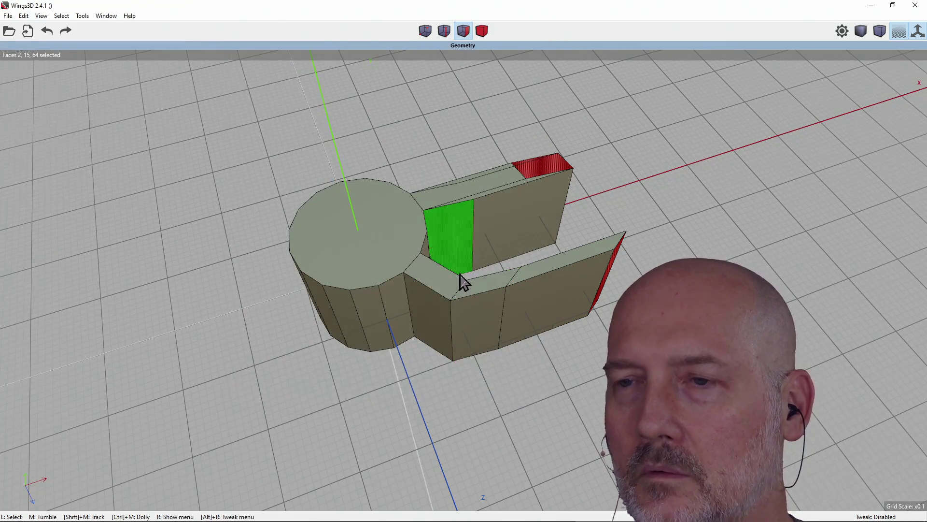
# Step: Clear the current face selection and select only the cylinder's round top face
pyautogui.middleClick(406, 291)
pyautogui.moveTo(405, 292)
pyautogui.mouseDown(button='middle')
pyautogui.moveTo(483, 246)
pyautogui.moveTo(459, 190)
pyautogui.moveTo(463, 159)
pyautogui.moveTo(478, 144)
pyautogui.moveTo(450, 179)
pyautogui.mouseUp(button='middle')
pyautogui.scroll(3, 458, 189)
pyautogui.scroll(-3, 451, 179)
pyautogui.click(434, 294)
pyautogui.moveTo(433, 294)
pyautogui.mouseDown(button='middle')
pyautogui.moveTo(469, 290)
pyautogui.moveTo(430, 296)
pyautogui.mouseUp(button='middle')
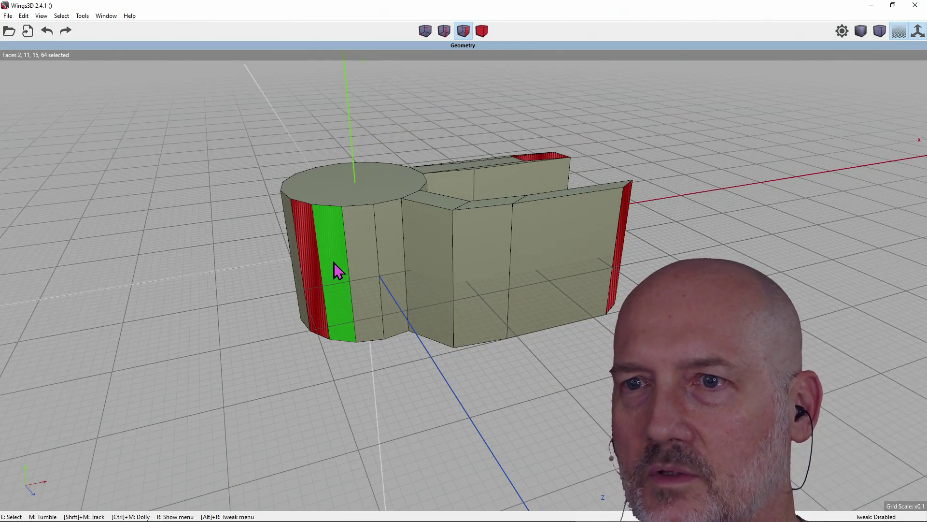
pyautogui.press('space')
pyautogui.moveTo(501, 236)
pyautogui.mouseDown(button='middle')
pyautogui.moveTo(488, 213)
pyautogui.moveTo(294, 220)
pyautogui.mouseUp(button='middle')
pyautogui.moveTo(423, 223)
pyautogui.mouseDown(button='middle')
pyautogui.moveTo(290, 217)
pyautogui.moveTo(530, 178)
pyautogui.moveTo(521, 227)
pyautogui.moveTo(536, 164)
pyautogui.moveTo(483, 160)
pyautogui.moveTo(454, 174)
pyautogui.moveTo(493, 200)
pyautogui.mouseUp(button='middle')
pyautogui.scroll(2, 527, 193)
pyautogui.click(537, 157)
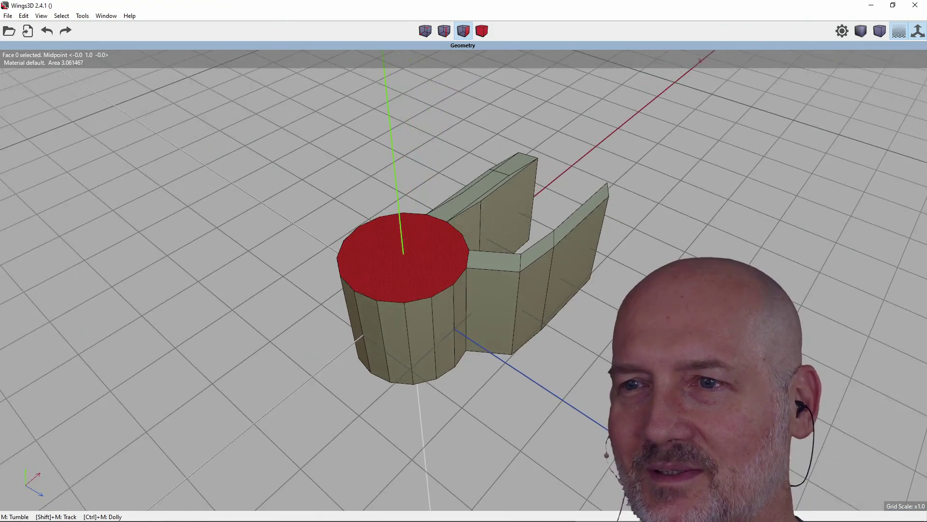
# Step: Inset the cylinder's round top face
pyautogui.rightClick(439, 226)
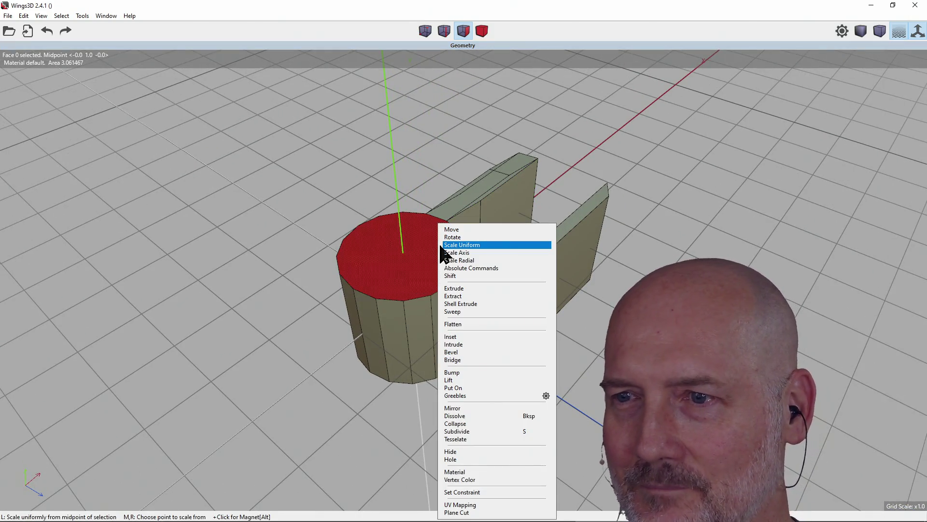
pyautogui.click(477, 338)
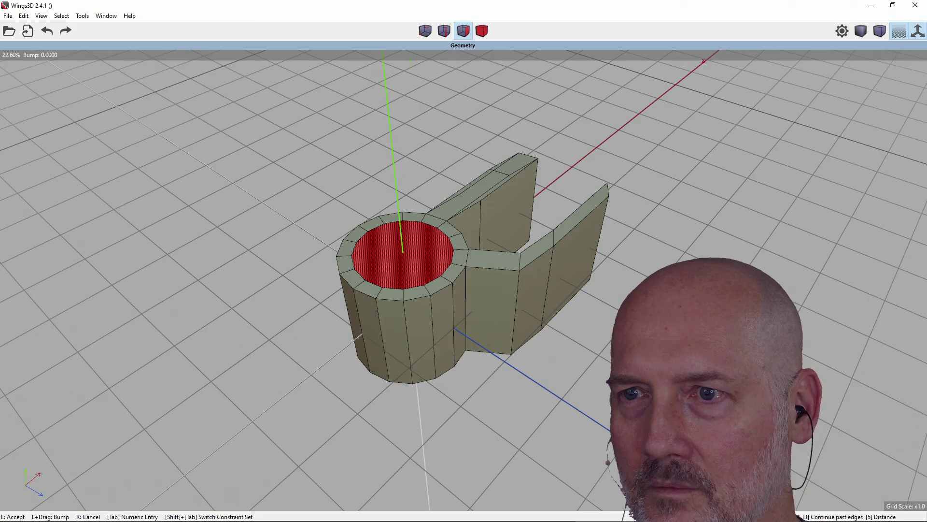
pyautogui.click(463, 331)
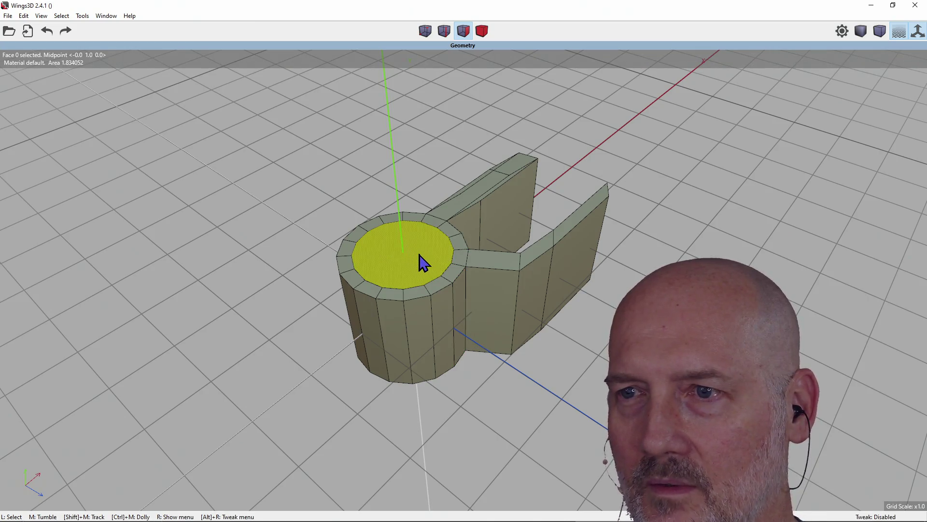
# Step: Extrude the inset top face along its normal into a raised step
pyautogui.rightClick(419, 254)
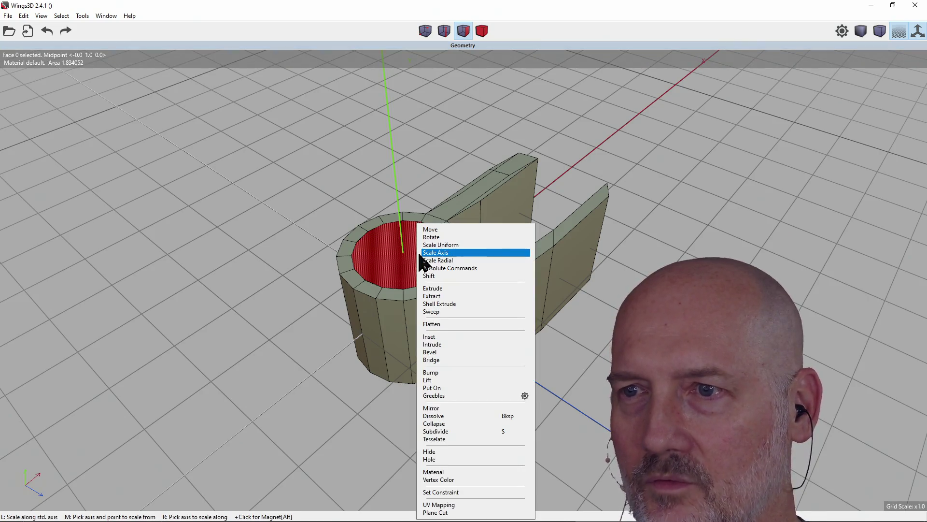
pyautogui.click(439, 290)
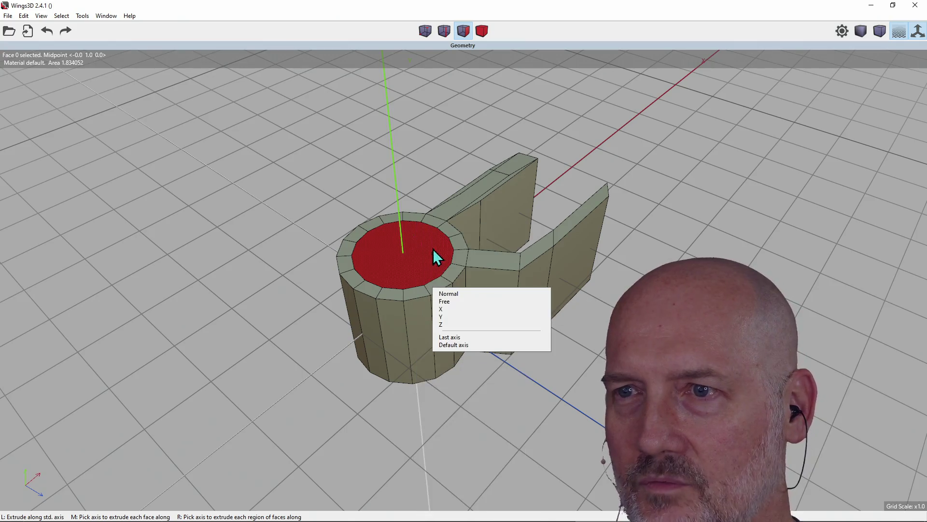
pyautogui.click(458, 298)
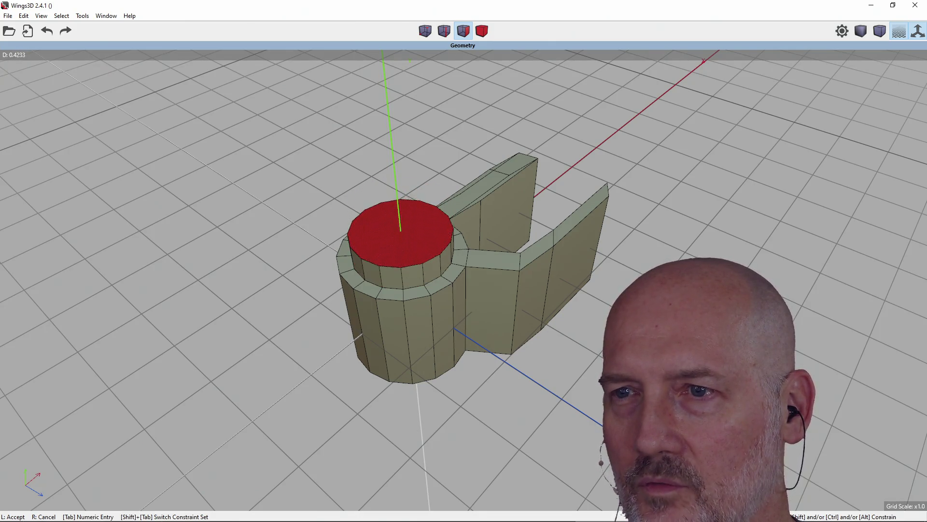
pyautogui.click(472, 324)
pyautogui.moveTo(485, 307); pyautogui.dragTo(483, 287, button='middle')
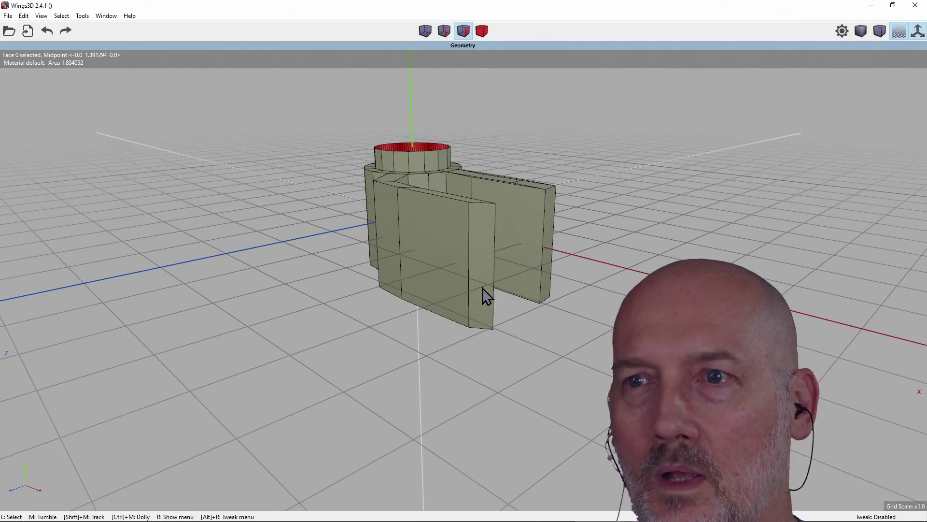
# Step: Pick a face on the top ring and grow the selection across the model with +
pyautogui.click(24, 15)
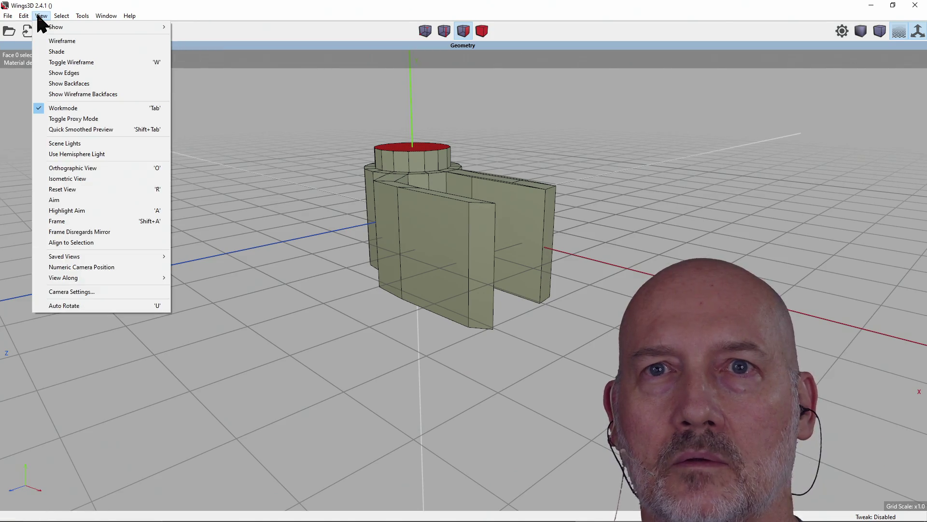
pyautogui.moveTo(61, 16)
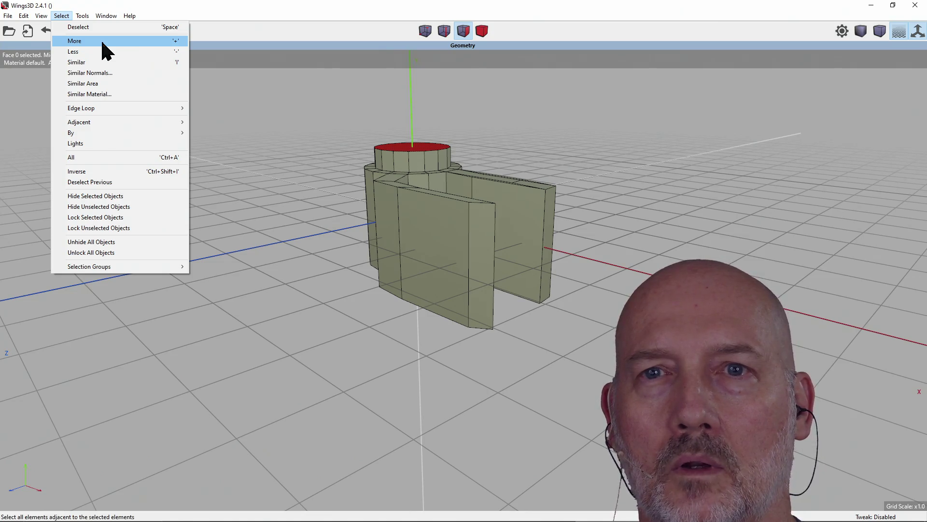
pyautogui.click(400, 178)
pyautogui.moveTo(399, 179); pyautogui.dragTo(398, 194, button='middle')
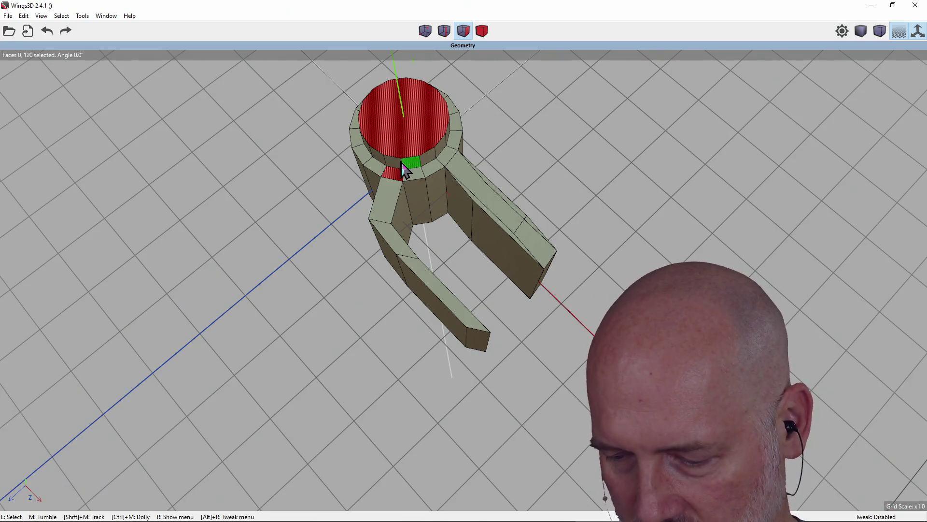
pyautogui.press('+')
pyautogui.press('+')
pyautogui.press('+')
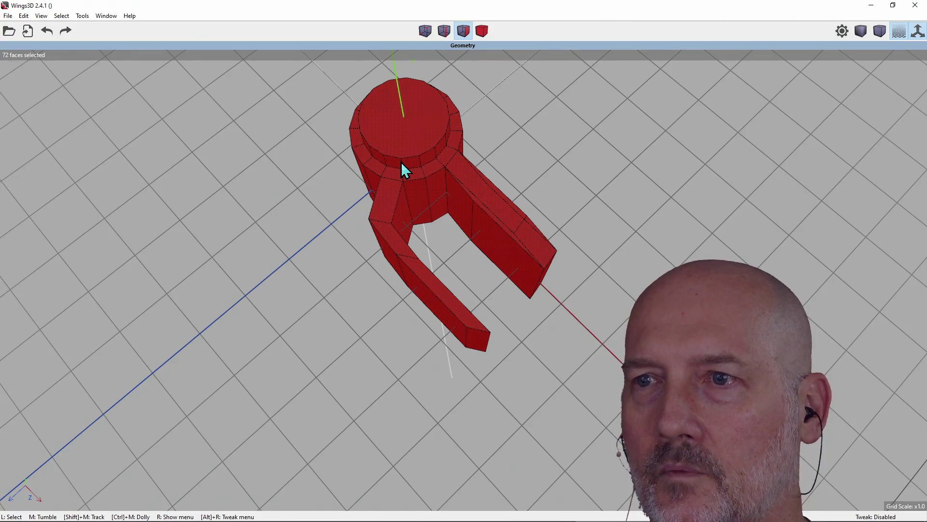
# Step: Deselect cylinder side faces, block front faces, the right end face and both top strips
pyautogui.moveTo(367, 114)
pyautogui.mouseDown(button='middle')
pyautogui.moveTo(357, 155)
pyautogui.moveTo(351, 115)
pyautogui.mouseUp(button='middle')
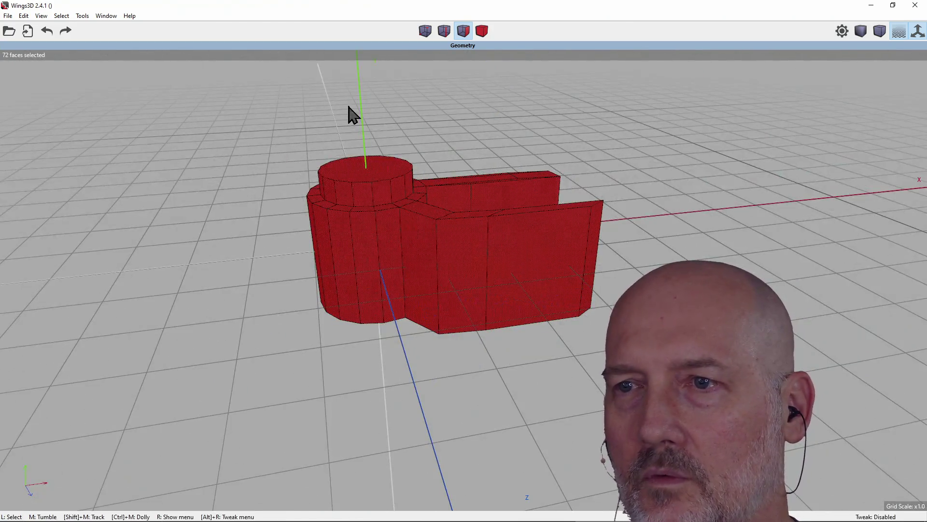
pyautogui.click(385, 238)
pyautogui.click(354, 258)
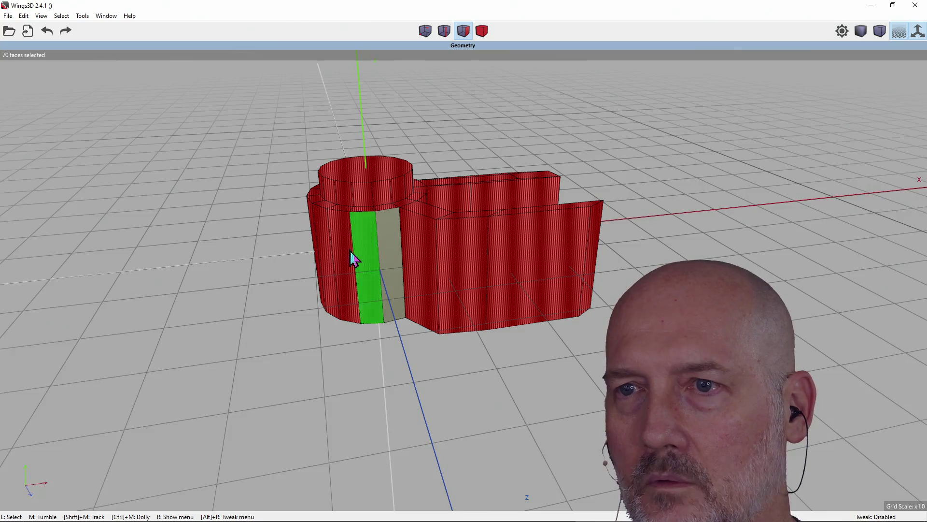
pyautogui.click(332, 255)
pyautogui.click(321, 259)
pyautogui.click(427, 270)
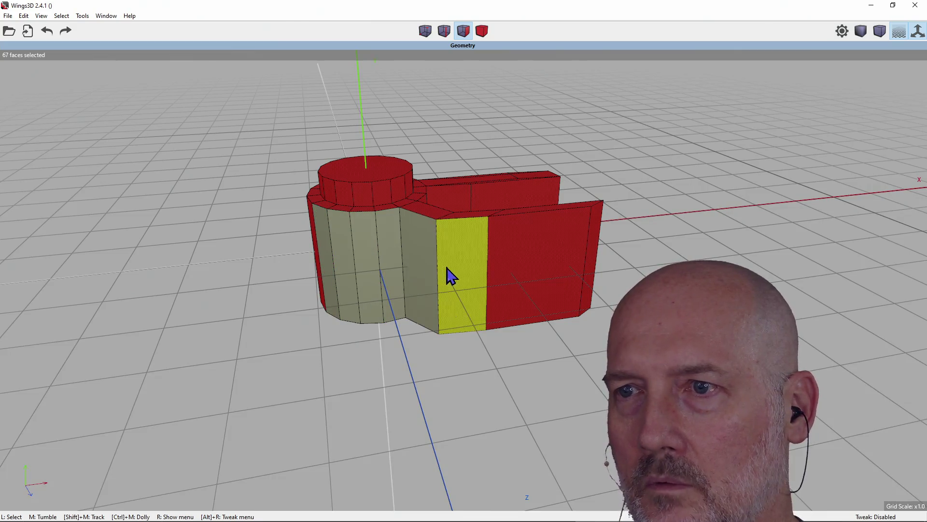
pyautogui.click(451, 276)
pyautogui.click(503, 279)
pyautogui.click(590, 268)
pyautogui.click(531, 211)
pyautogui.click(482, 216)
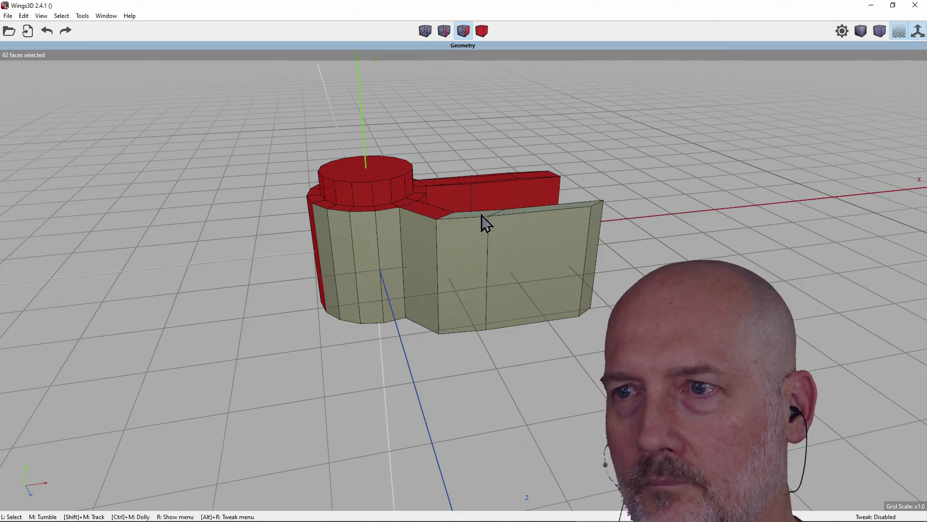
# Step: Select all faces with Select > All and delete the whole model
pyautogui.click(61, 15)
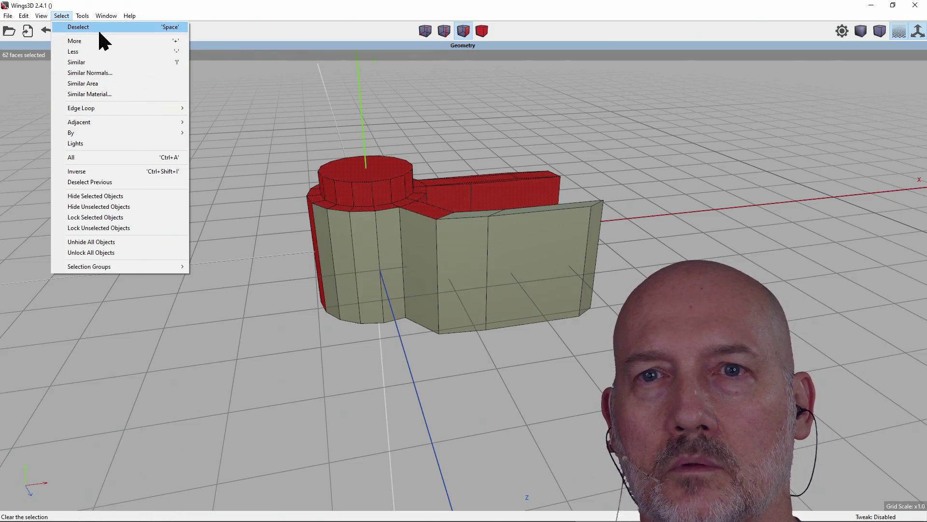
pyautogui.click(118, 157)
pyautogui.moveTo(341, 213); pyautogui.dragTo(346, 211, button='middle')
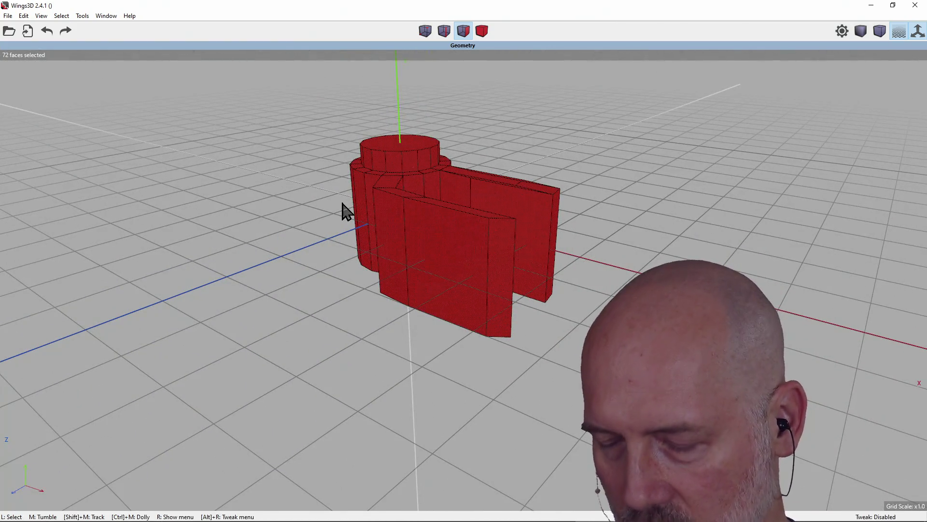
pyautogui.press('Delete')
pyautogui.moveTo(390, 134)
pyautogui.mouseDown(button='middle')
pyautogui.moveTo(410, 154)
pyautogui.moveTo(386, 135)
pyautogui.moveTo(344, 137)
pyautogui.moveTo(386, 134)
pyautogui.mouseUp(button='middle')
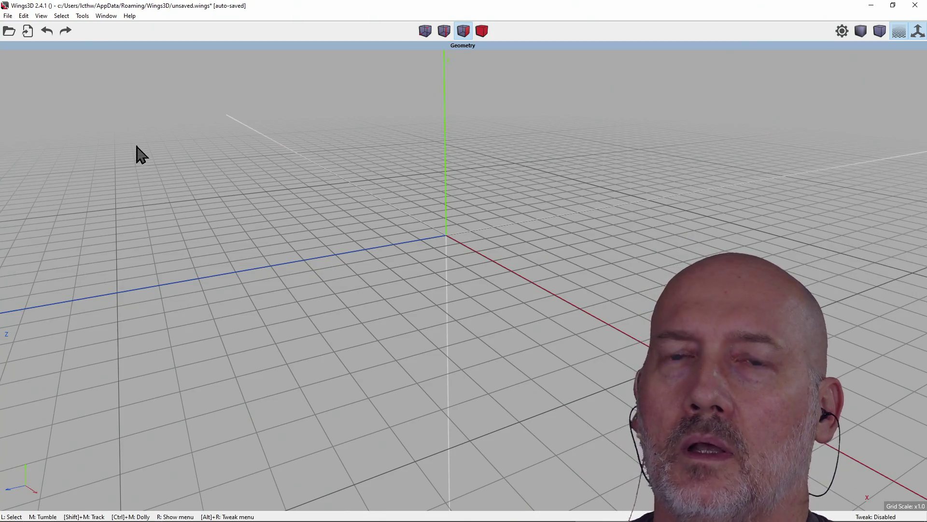
pyautogui.click(106, 16)
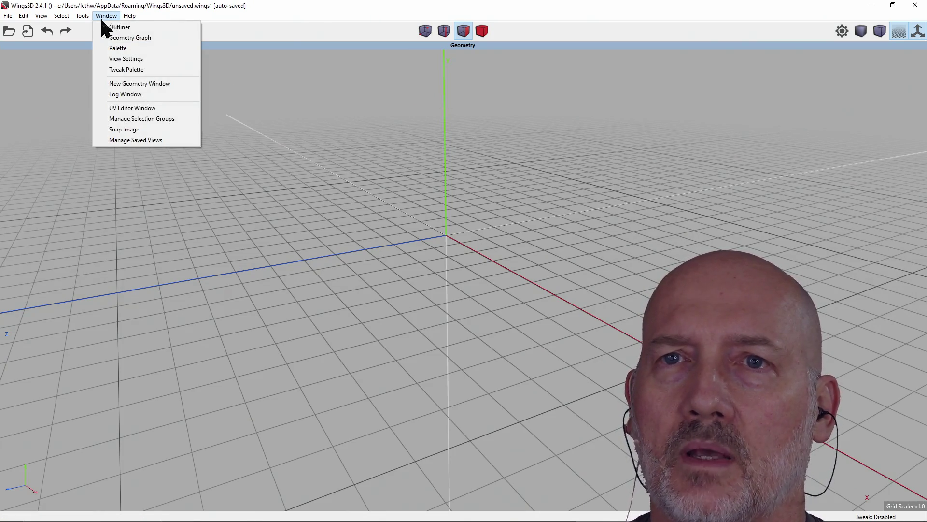
pyautogui.click(67, 92)
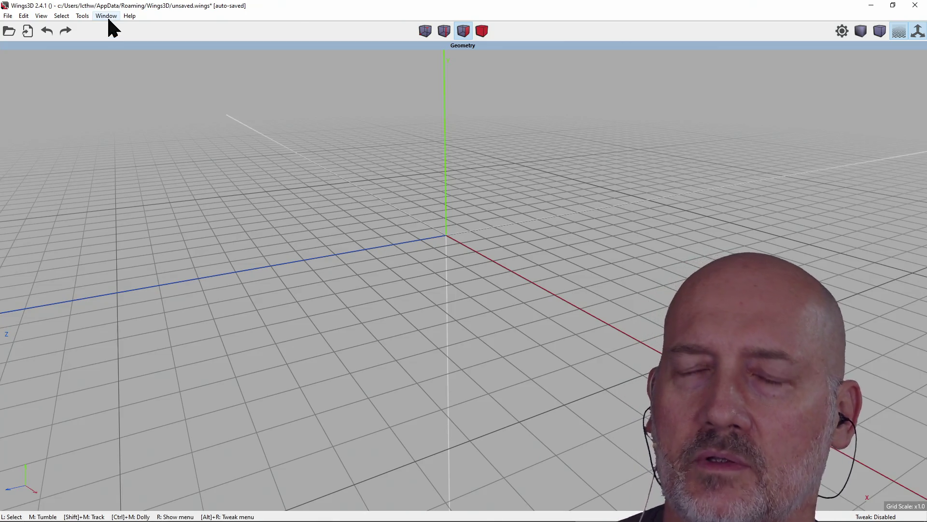
pyautogui.click(81, 17)
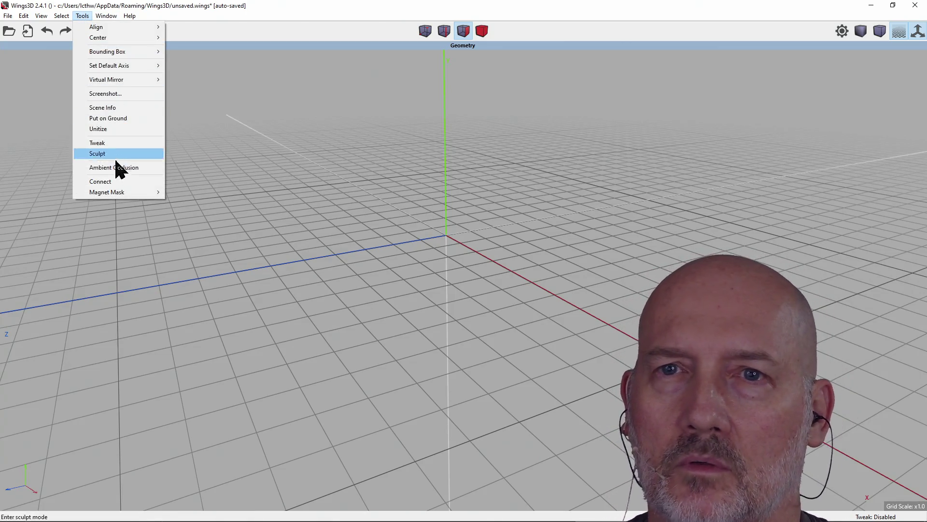
pyautogui.click(81, 17)
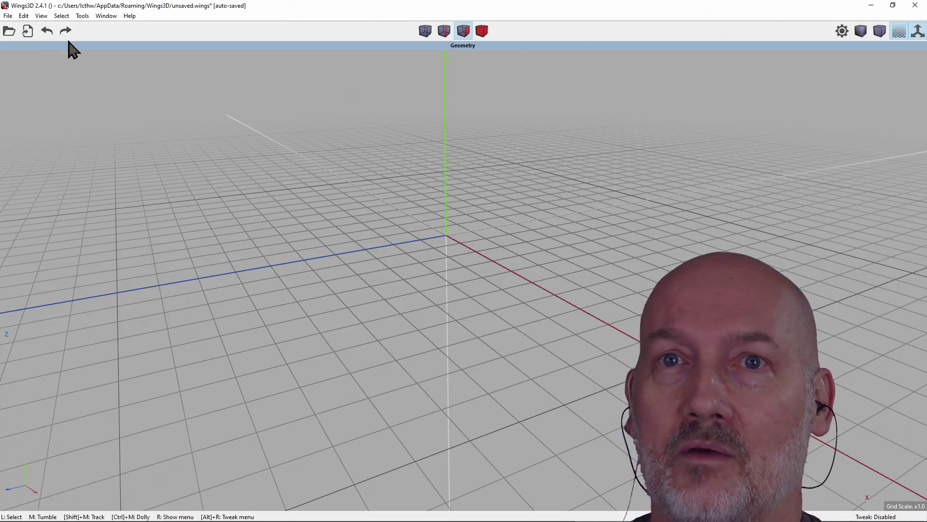
pyautogui.click(20, 16)
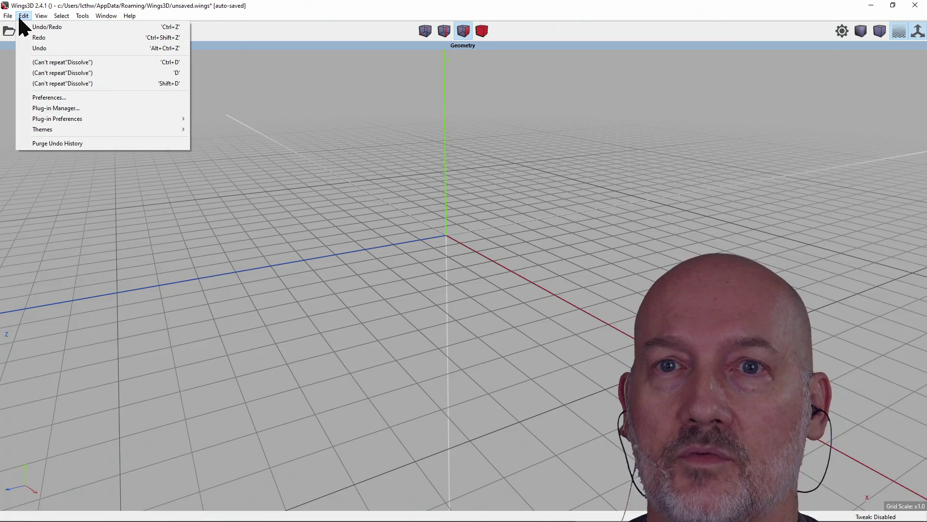
pyautogui.moveTo(41, 16)
pyautogui.moveTo(82, 17)
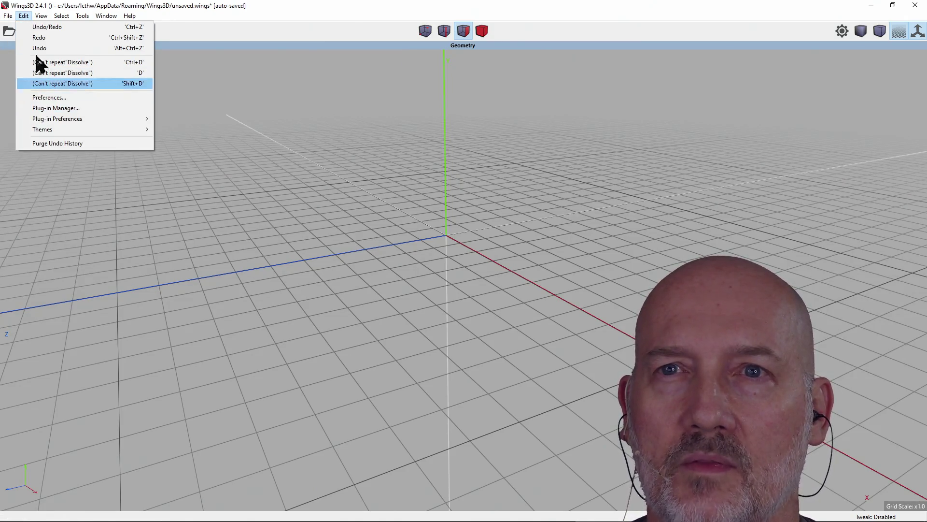
pyautogui.click(19, 14)
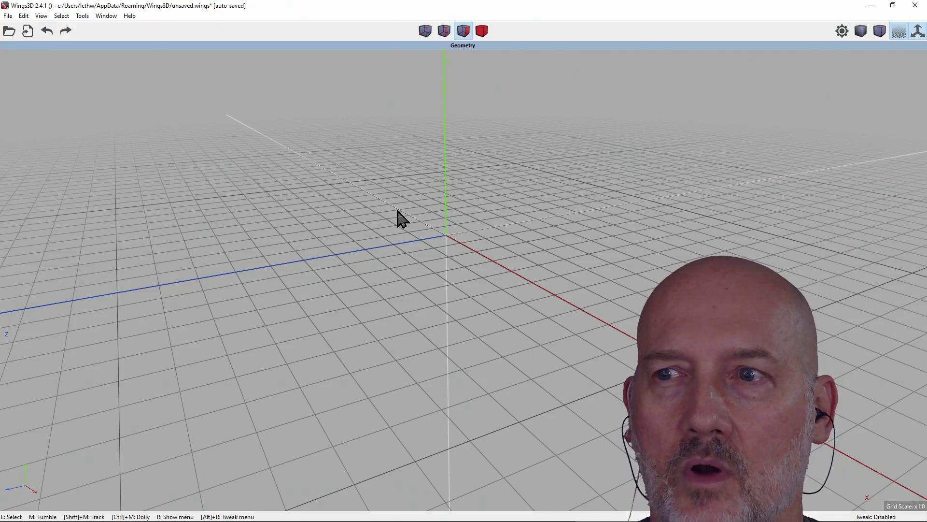
pyautogui.scroll(-2, 428, 218)
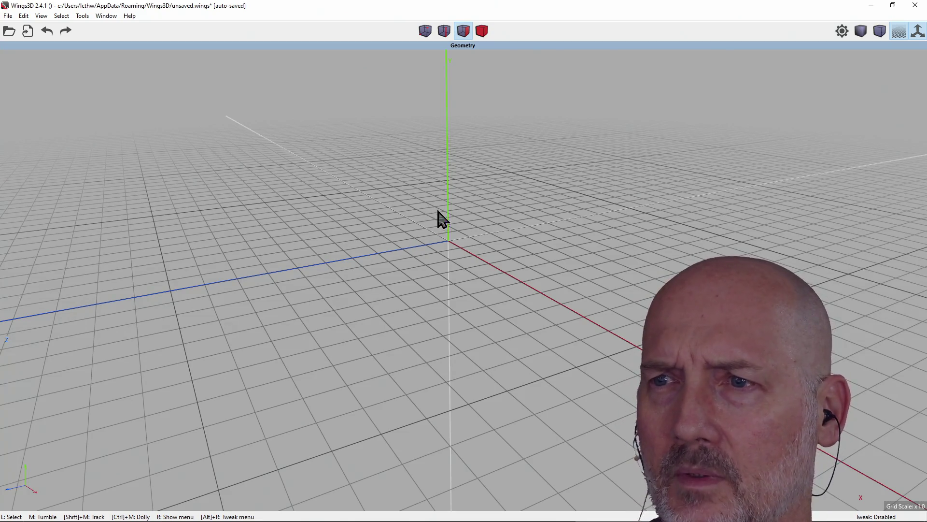
pyautogui.scroll(1, 449, 213)
pyautogui.moveTo(449, 215)
pyautogui.mouseDown(button='middle')
pyautogui.moveTo(504, 167)
pyautogui.moveTo(464, 172)
pyautogui.moveTo(487, 164)
pyautogui.moveTo(471, 166)
pyautogui.moveTo(488, 164)
pyautogui.moveTo(458, 203)
pyautogui.mouseUp(button='middle')
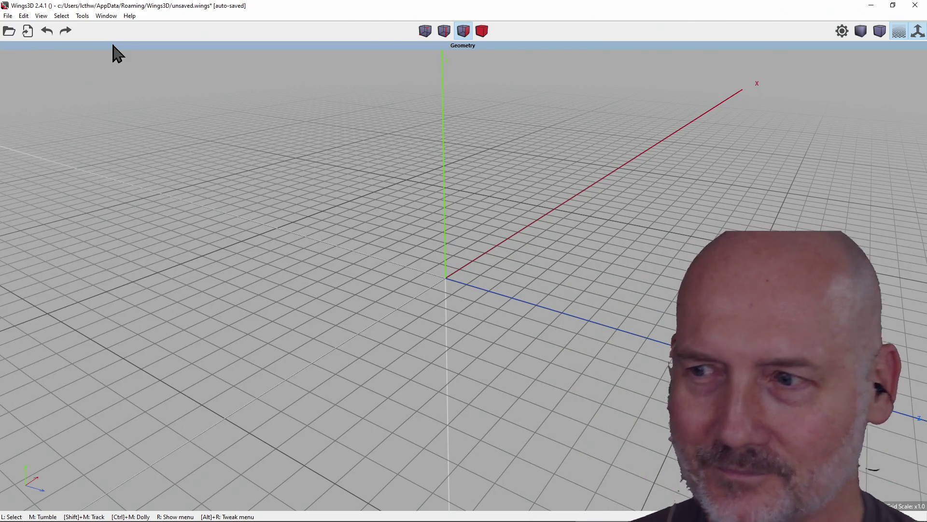
pyautogui.click(81, 17)
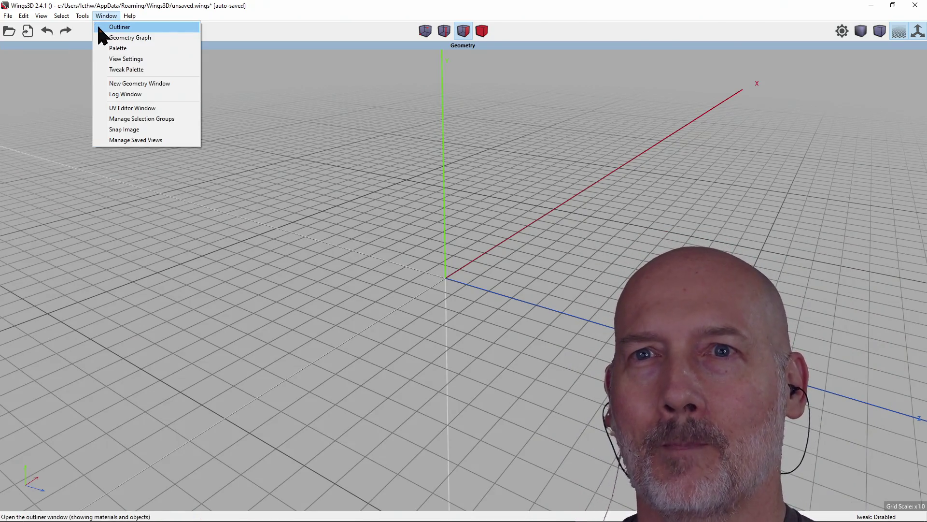
pyautogui.moveTo(86, 27)
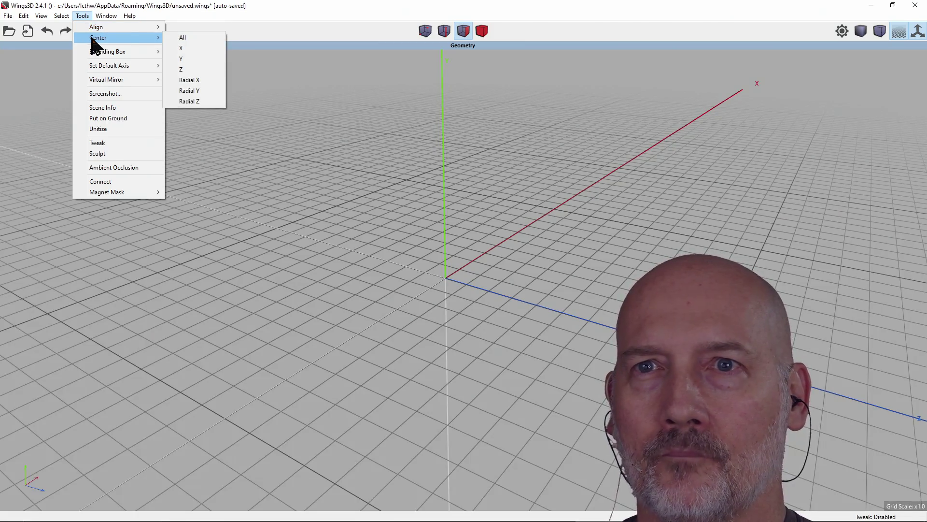
pyautogui.click(190, 53)
pyautogui.moveTo(240, 124)
pyautogui.mouseDown(button='middle')
pyautogui.moveTo(145, 130)
pyautogui.moveTo(237, 123)
pyautogui.mouseUp(button='middle')
# Step: Open the Cube options and make the new cube sit on the ground
pyautogui.rightClick(414, 242)
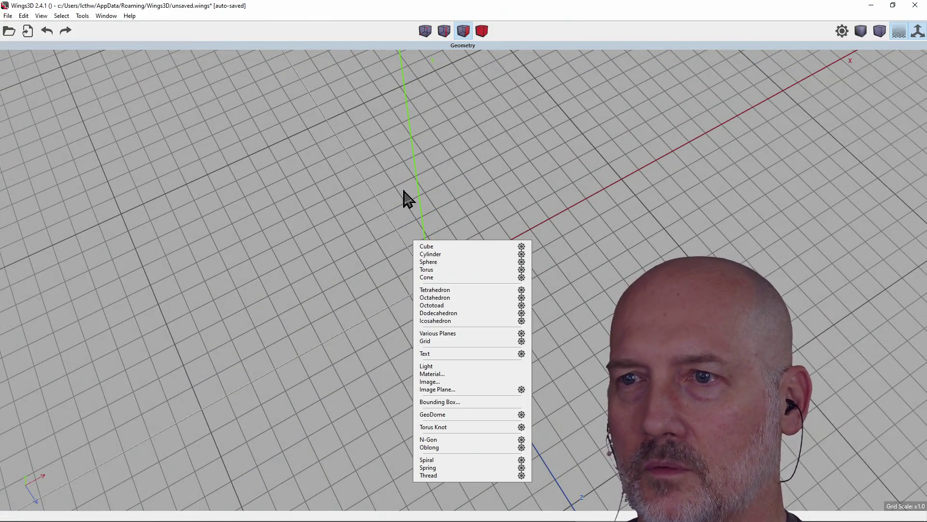
pyautogui.click(373, 189)
pyautogui.rightClick(302, 173)
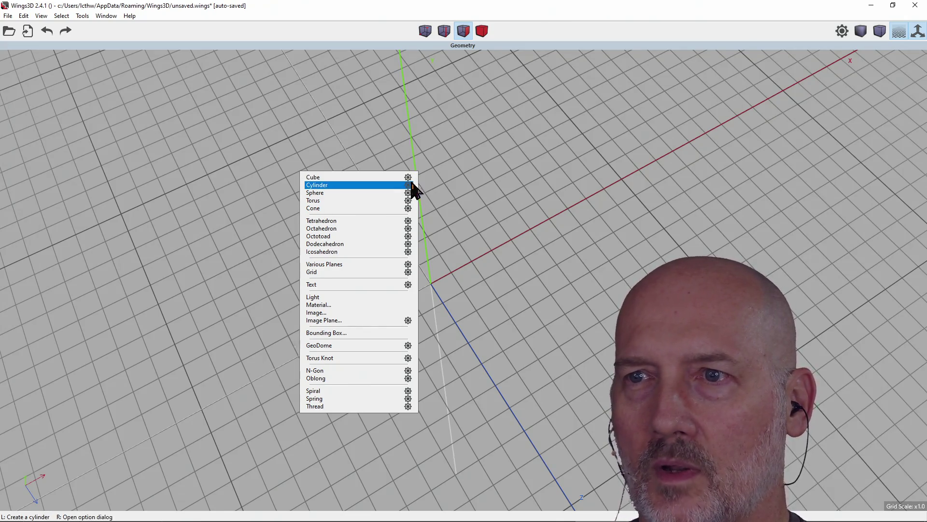
pyautogui.click(408, 178)
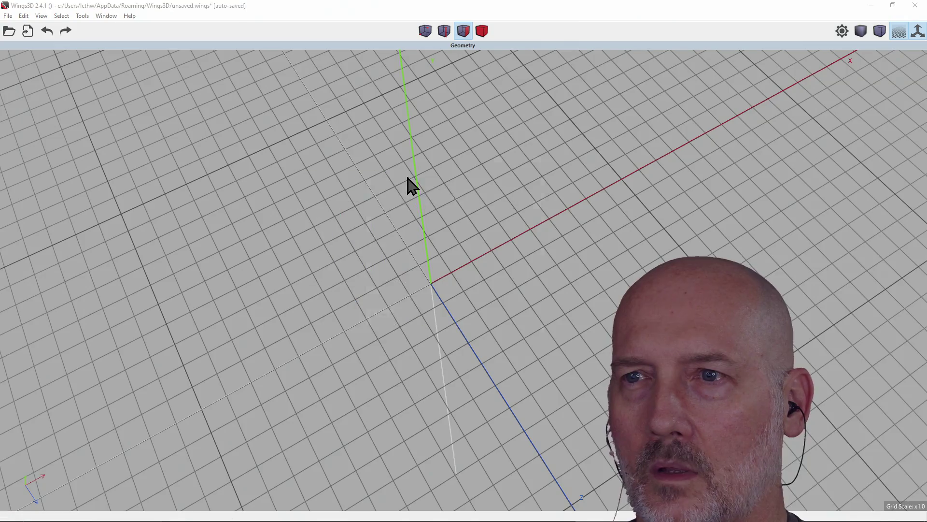
pyautogui.moveTo(444, 162); pyautogui.dragTo(209, 163)
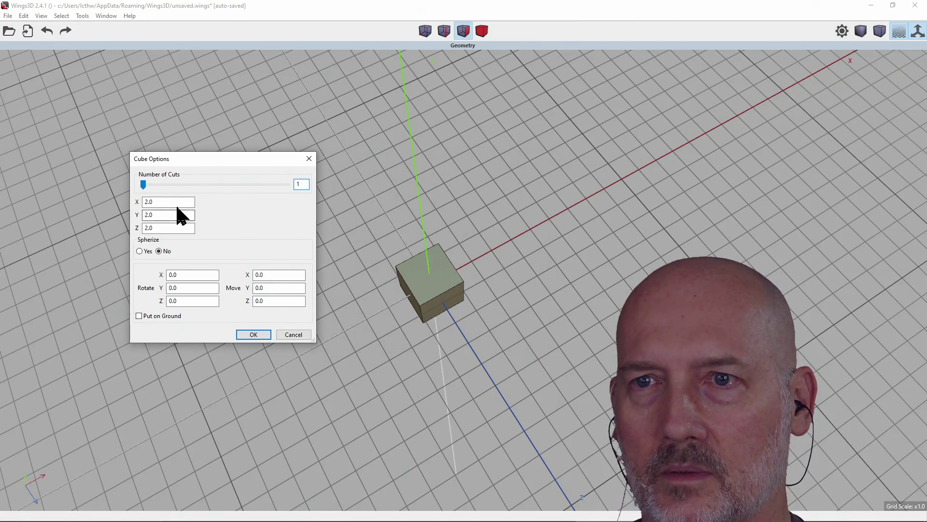
pyautogui.click(140, 316)
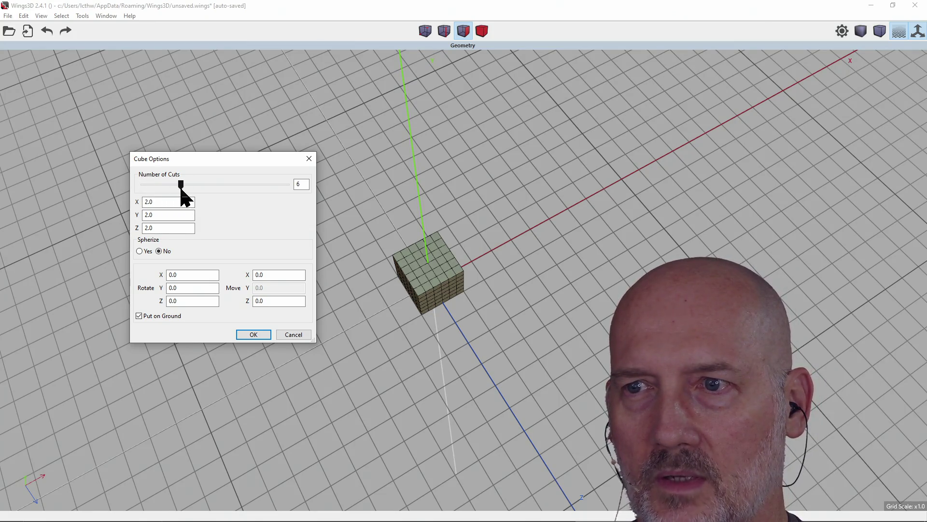
# Step: Set 1 cut and sizes X 1.0, Y 3.0, Z 2.0, then create the box
pyautogui.moveTo(151, 186); pyautogui.dragTo(143, 184)
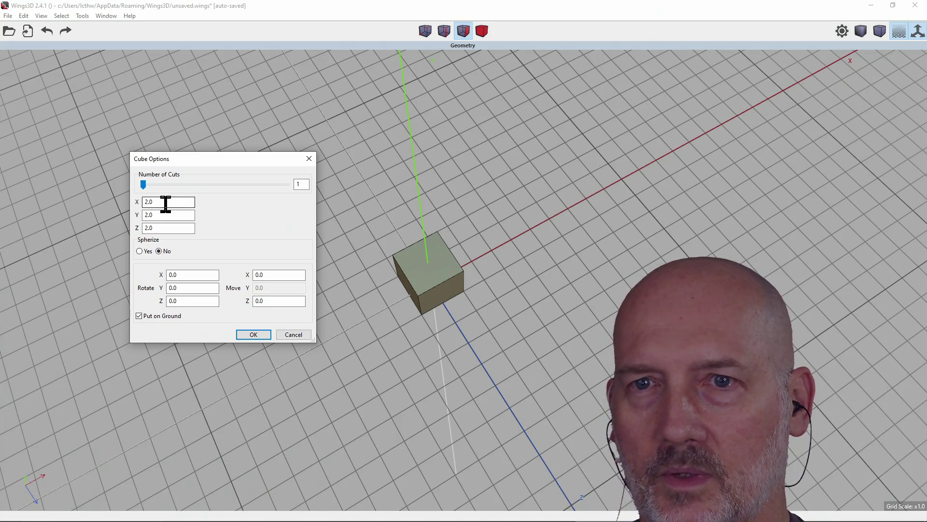
pyautogui.click(165, 228)
pyautogui.doubleClick(169, 202)
pyautogui.write('1')
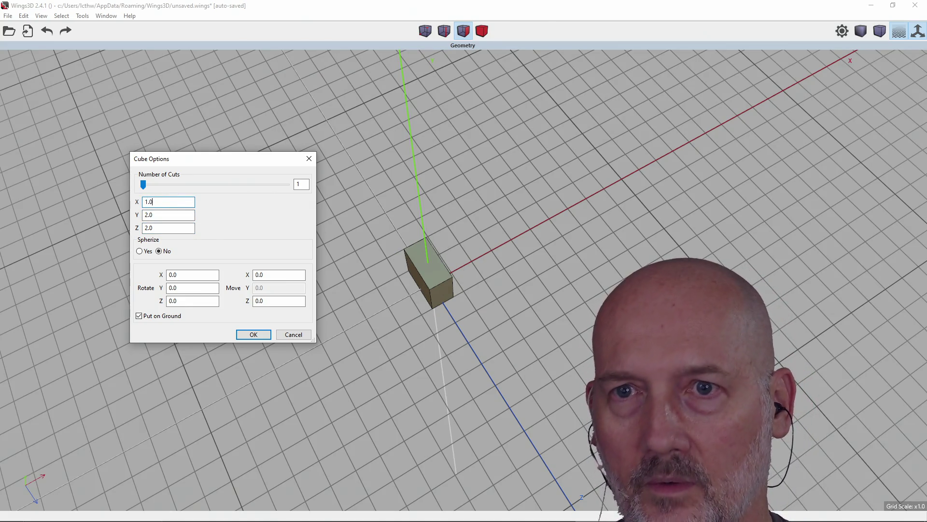
pyautogui.click(174, 215)
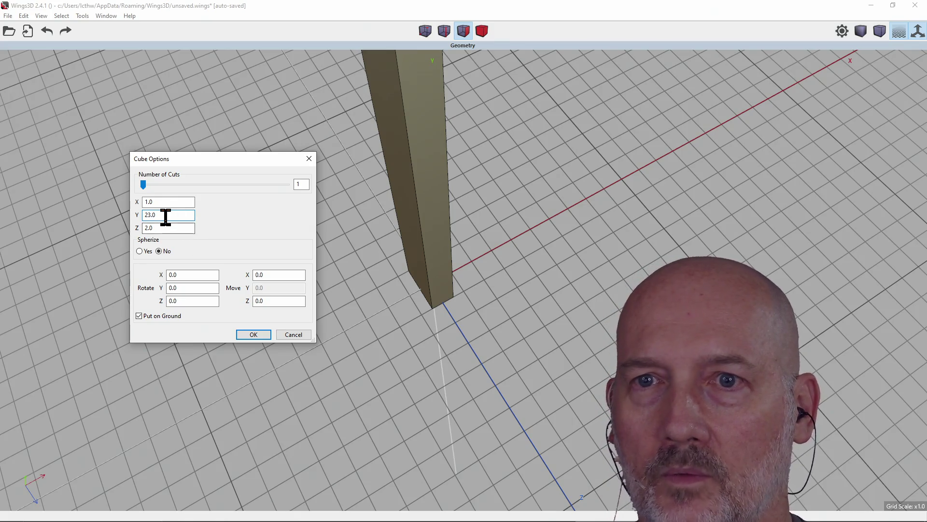
pyautogui.write('3')
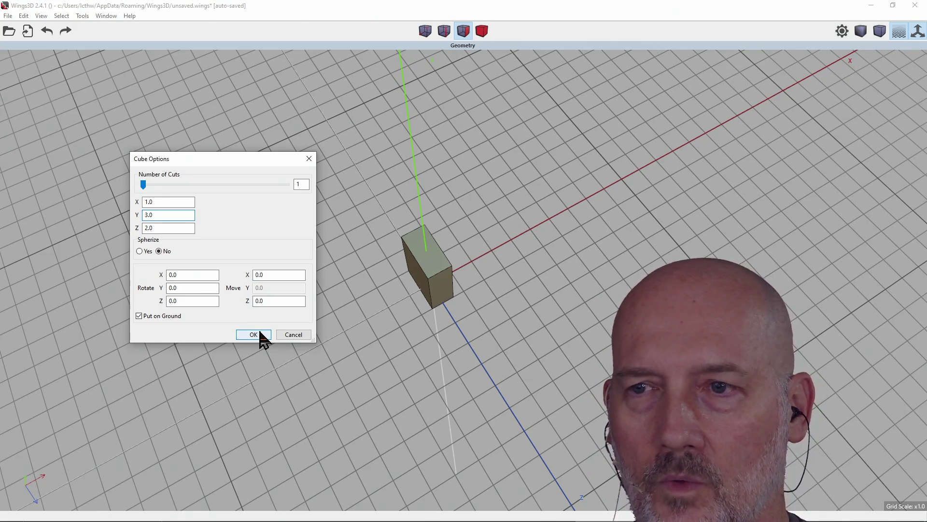
pyautogui.click(253, 334)
pyautogui.scroll(5, 432, 278)
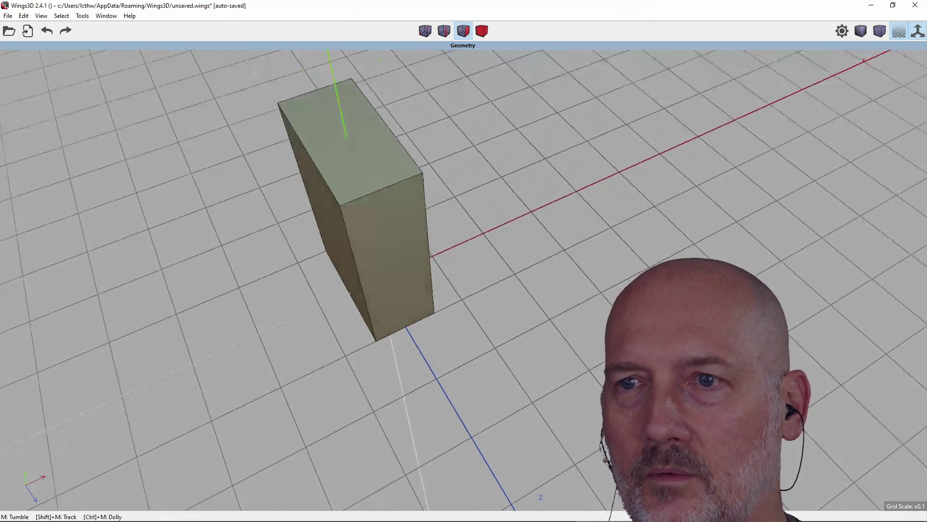
# Step: Orbit around the new box, dismiss the top-face menu, and select its front face
pyautogui.scroll(-5, 405, 253)
pyautogui.moveTo(406, 252); pyautogui.dragTo(271, 255, button='middle')
pyautogui.moveTo(420, 174)
pyautogui.mouseDown(button='middle')
pyautogui.moveTo(348, 176)
pyautogui.moveTo(420, 174)
pyautogui.mouseUp(button='middle')
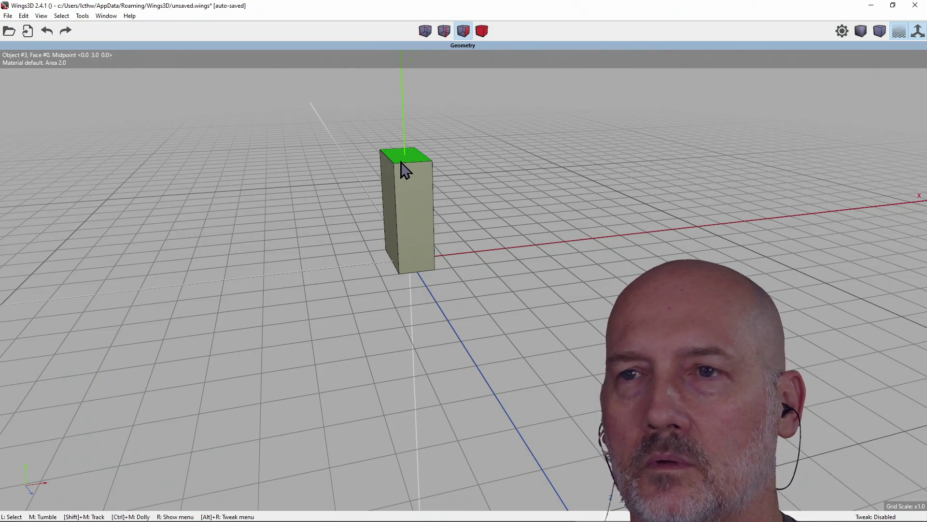
pyautogui.click(402, 163)
pyautogui.rightClick(401, 163)
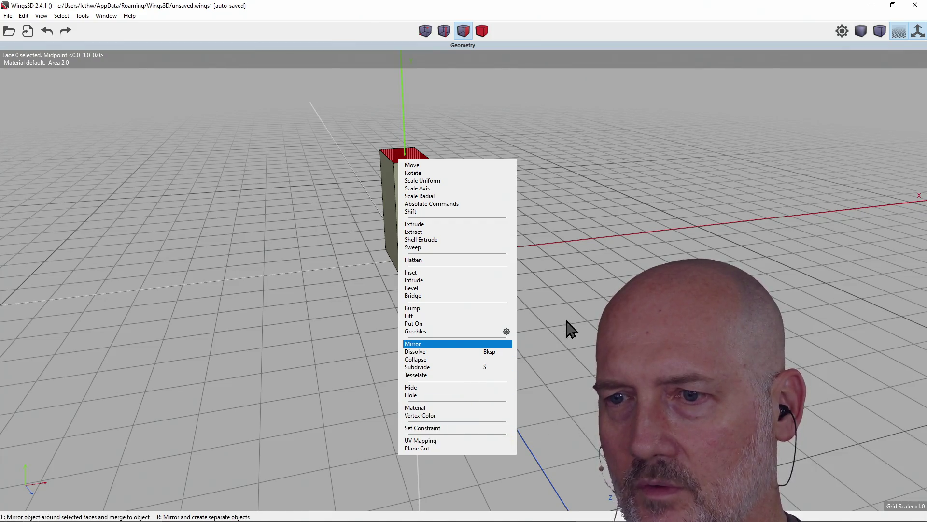
pyautogui.click(601, 292)
pyautogui.moveTo(602, 292)
pyautogui.mouseDown(button='middle')
pyautogui.moveTo(560, 314)
pyautogui.moveTo(521, 281)
pyautogui.moveTo(552, 196)
pyautogui.mouseUp(button='middle')
pyautogui.click(488, 184)
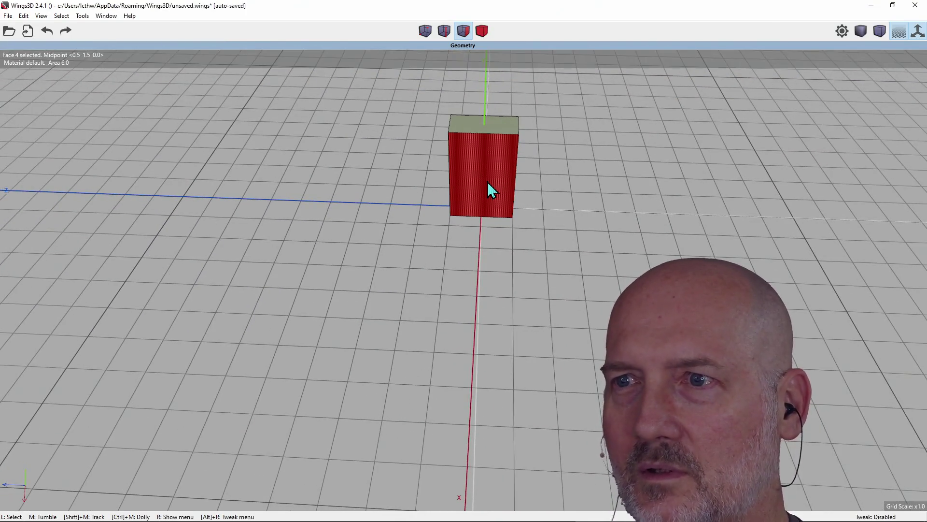
# Step: Inset the box's front face to create a smaller inner panel
pyautogui.rightClick(488, 184)
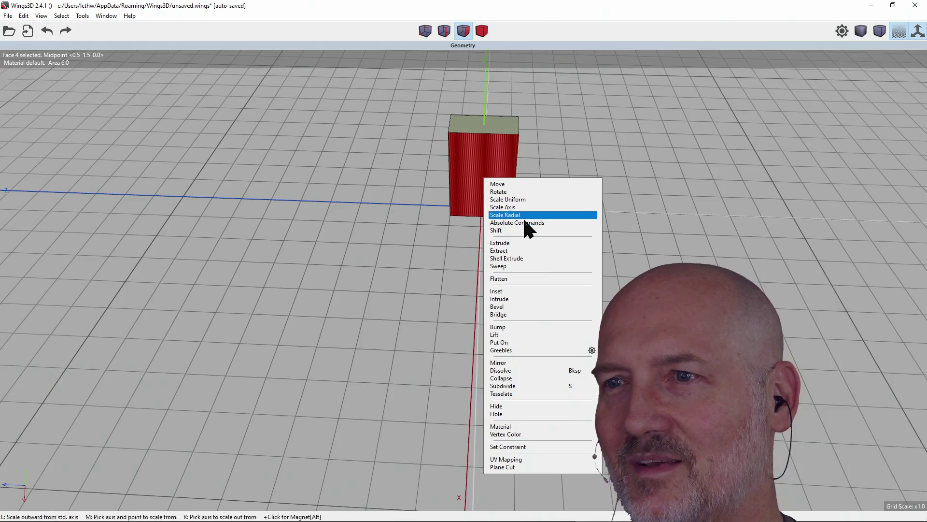
pyautogui.rightClick(482, 169)
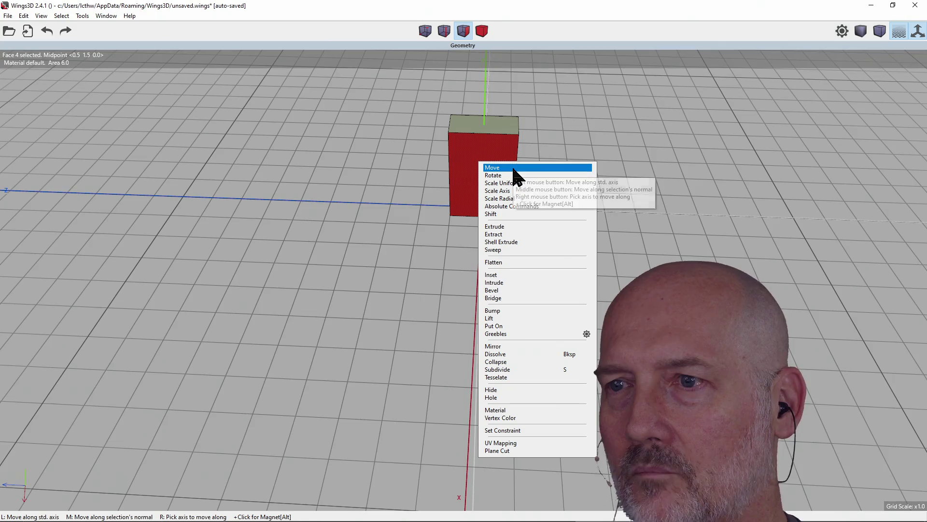
pyautogui.click(512, 278)
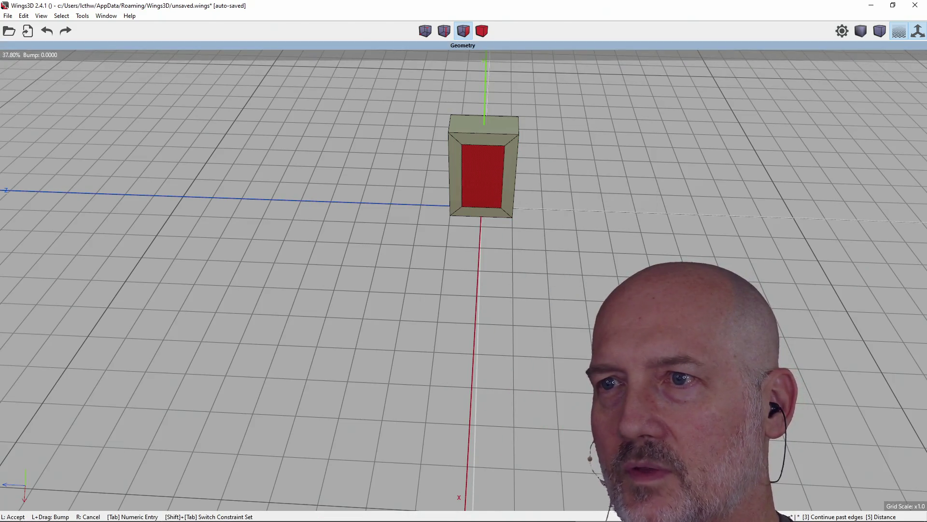
pyautogui.click(512, 278)
# Step: Apply Intrude to the inset front panel and reselect it
pyautogui.rightClick(485, 191)
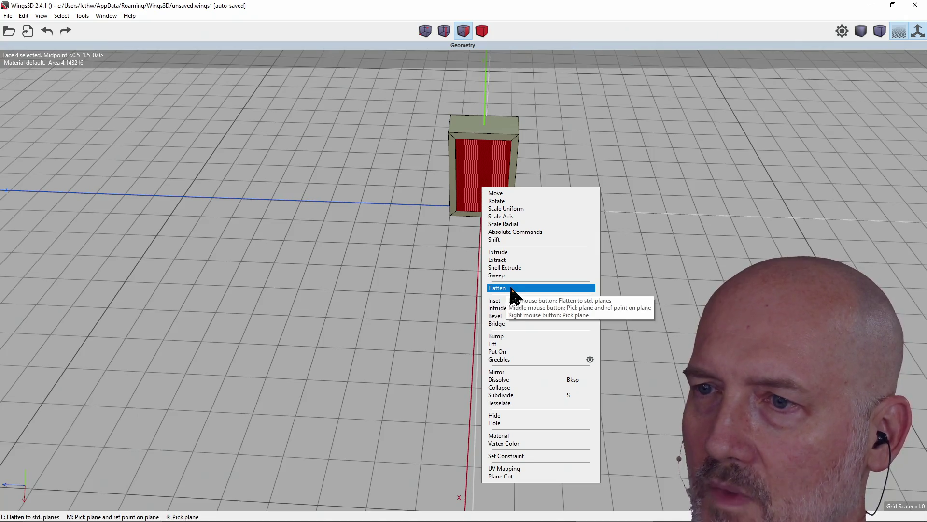
pyautogui.click(506, 312)
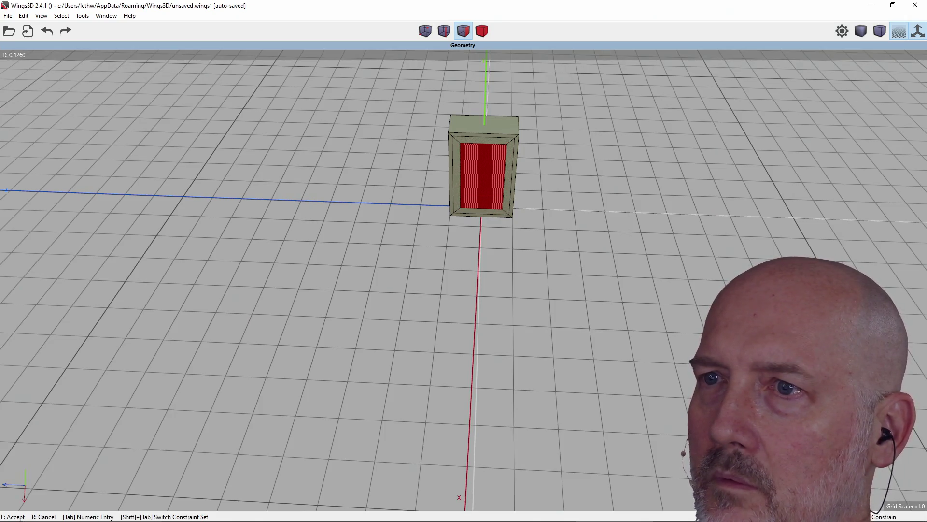
pyautogui.click(503, 261)
pyautogui.click(482, 190)
# Step: Extrude the front panel inward along its normal, checking in X, Y and wireframe views
pyautogui.click(482, 188)
pyautogui.click(482, 187)
pyautogui.rightClick(483, 187)
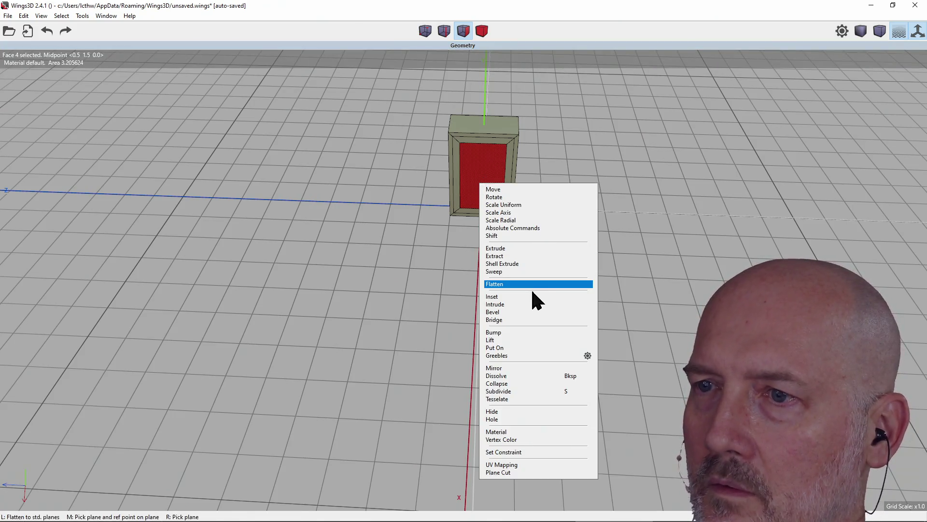
pyautogui.click(525, 248)
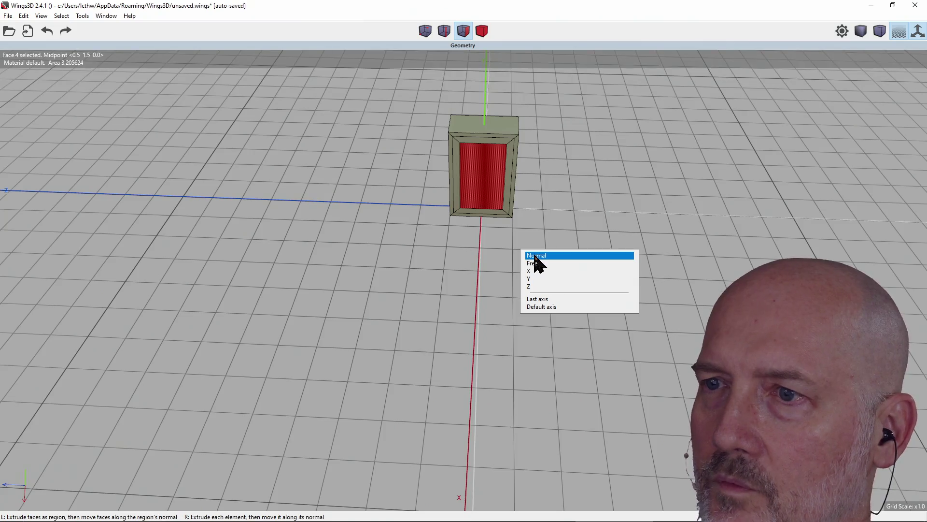
pyautogui.click(540, 257)
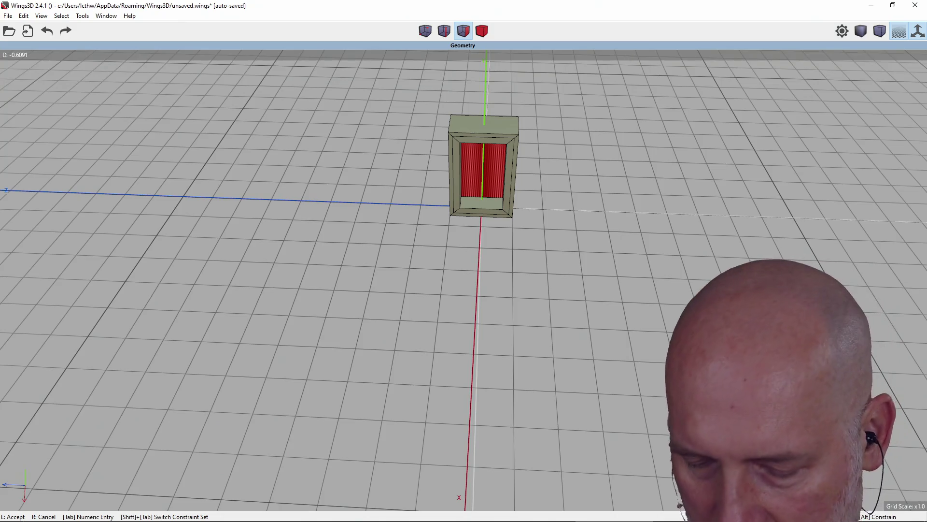
pyautogui.press('x')
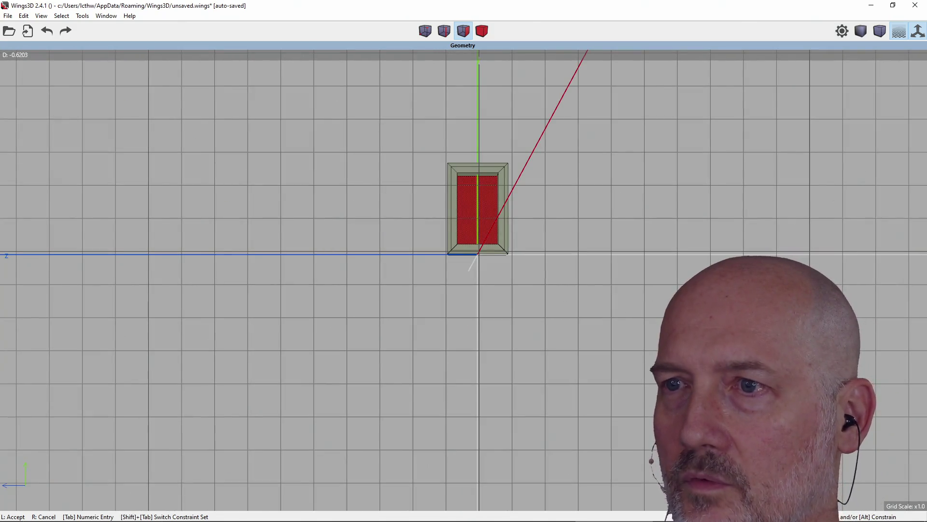
pyautogui.press('y')
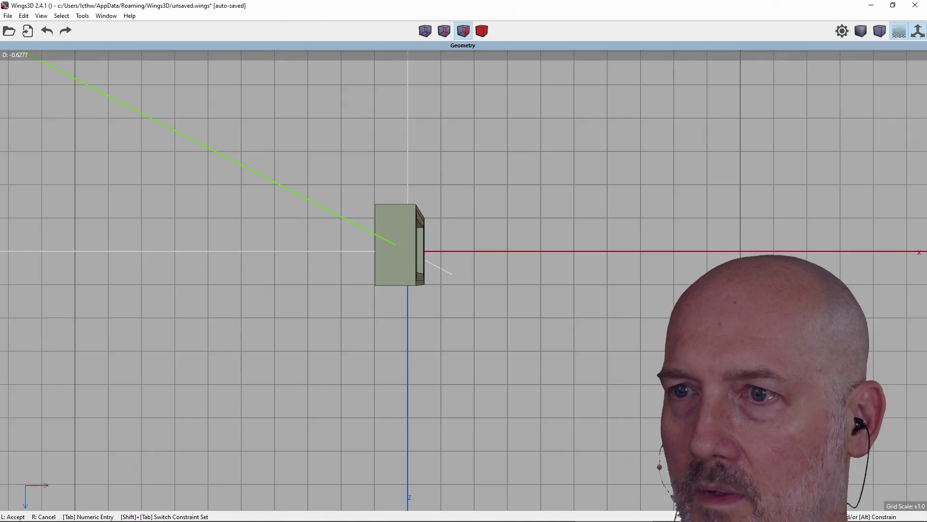
pyautogui.press('w')
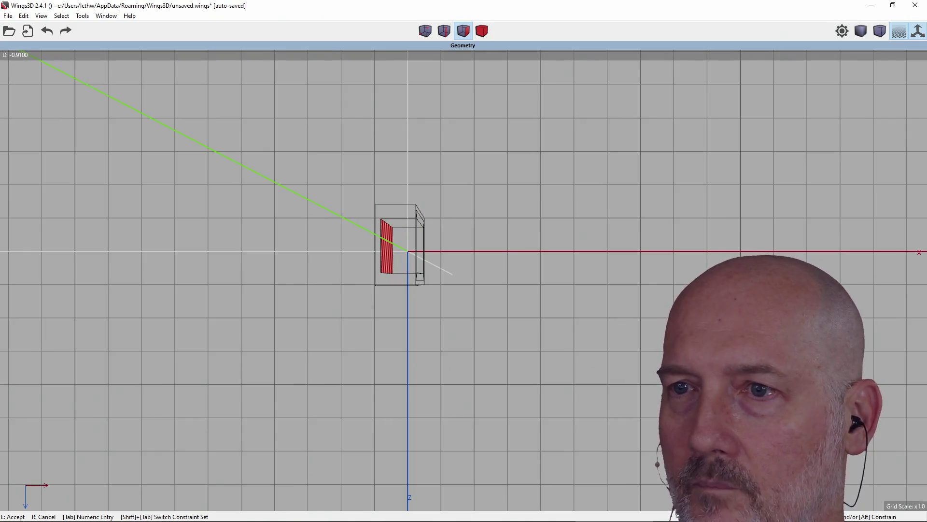
pyautogui.click(539, 257)
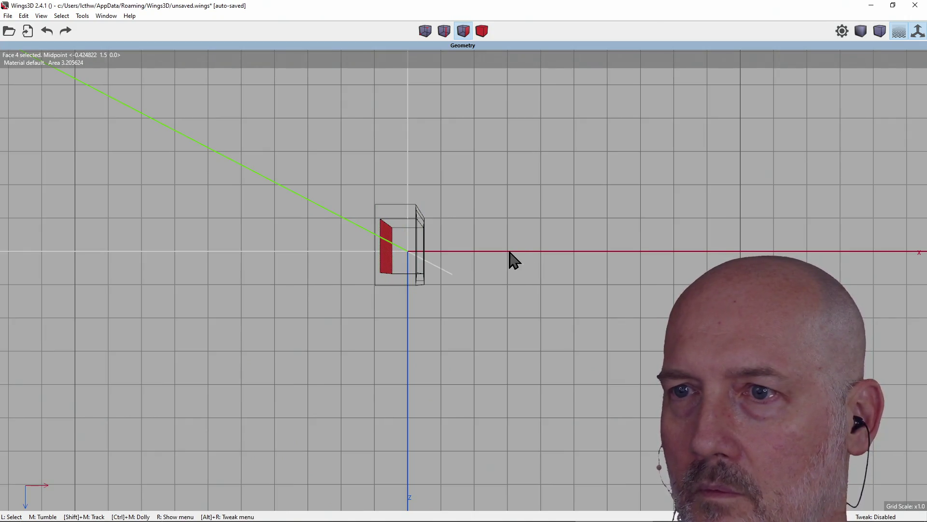
# Step: Orbit around the box to inspect the recessed panel, ending on a front view
pyautogui.scroll(3, 451, 253)
pyautogui.moveTo(451, 253)
pyautogui.mouseDown(button='middle')
pyautogui.moveTo(433, 126)
pyautogui.moveTo(406, 154)
pyautogui.mouseUp(button='middle')
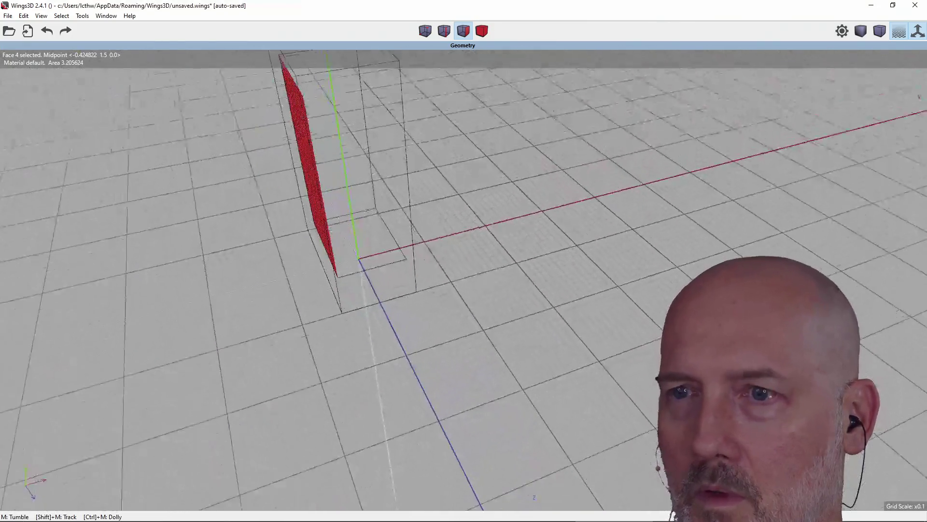
pyautogui.scroll(-5, 445, 257)
pyautogui.moveTo(445, 256); pyautogui.dragTo(416, 257, button='middle')
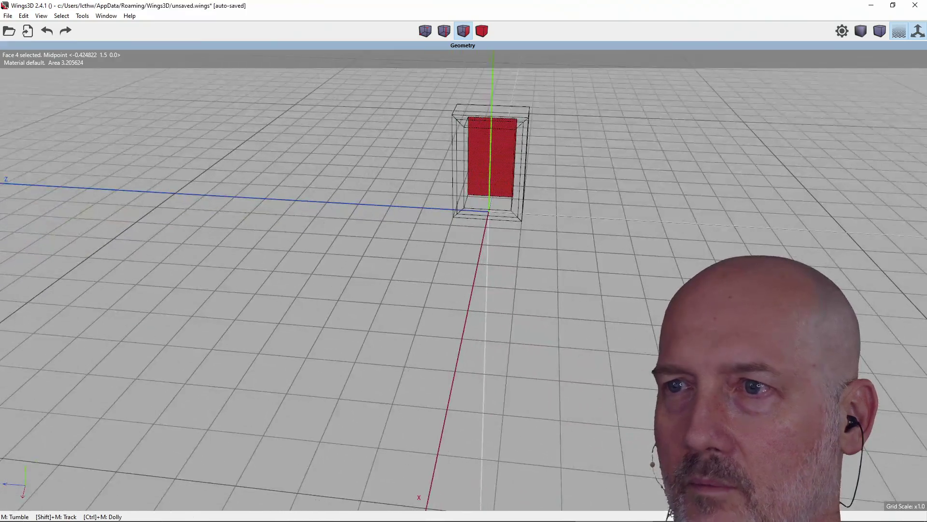
pyautogui.moveTo(594, 203)
pyautogui.mouseDown(button='middle')
pyautogui.moveTo(425, 202)
pyautogui.moveTo(594, 202)
pyautogui.mouseUp(button='middle')
pyautogui.moveTo(495, 188)
pyautogui.mouseDown(button='middle')
pyautogui.moveTo(432, 190)
pyautogui.moveTo(488, 190)
pyautogui.moveTo(311, 141)
pyautogui.mouseUp(button='middle')
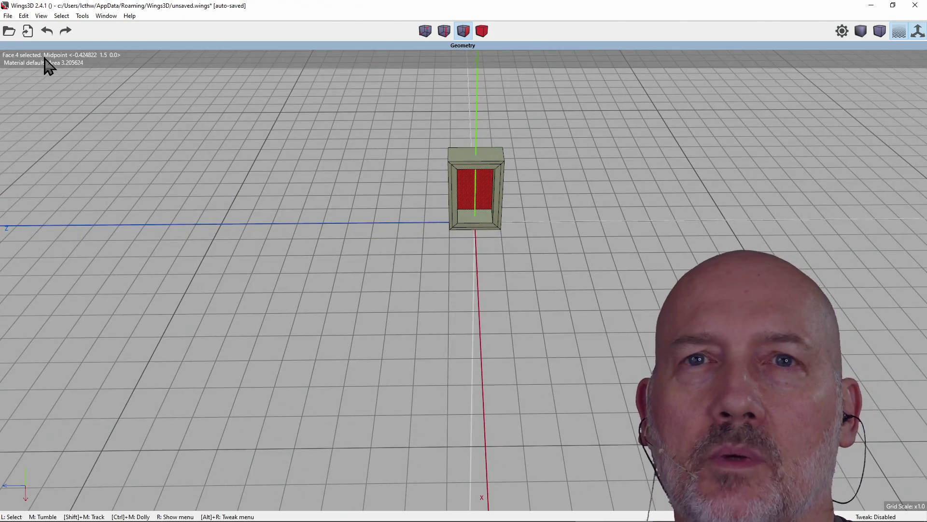
# Step: Review the Save As file type choices, keeping Wings File as the type
pyautogui.click(27, 30)
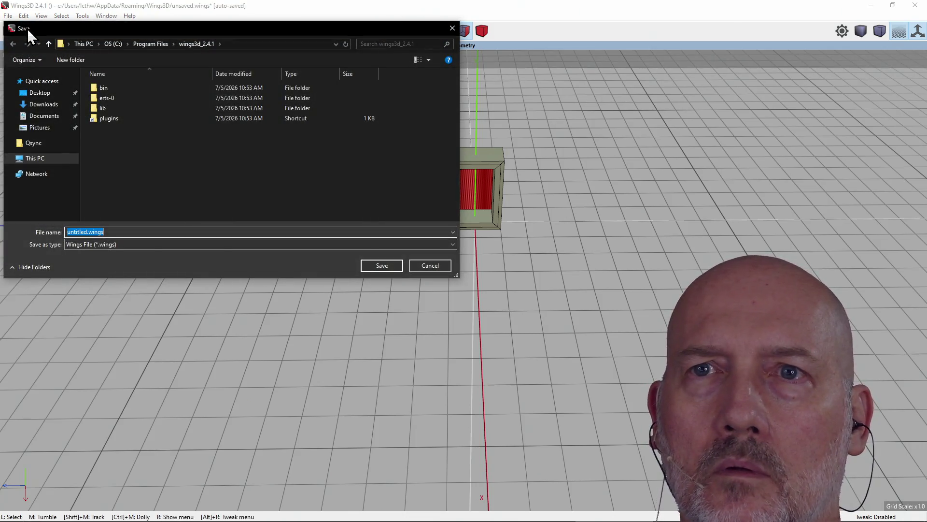
pyautogui.click(175, 245)
pyautogui.click(175, 245)
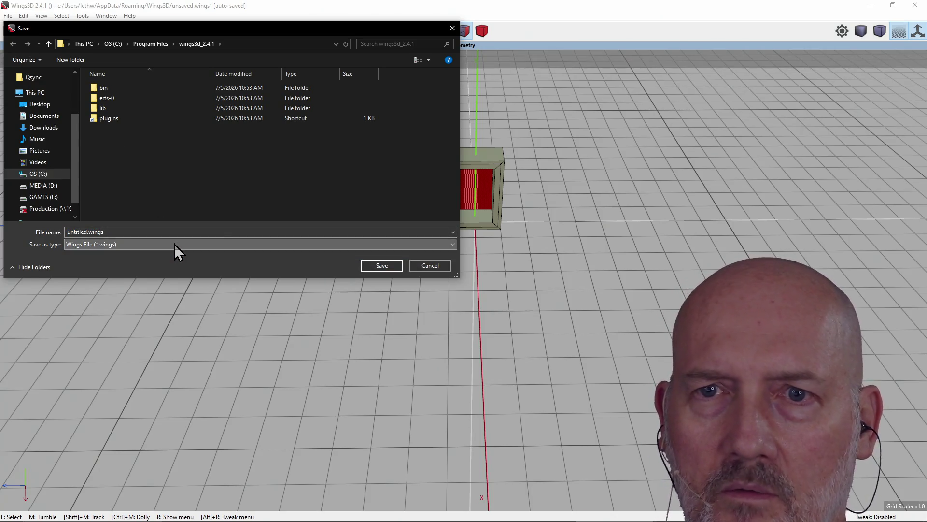
pyautogui.click(202, 245)
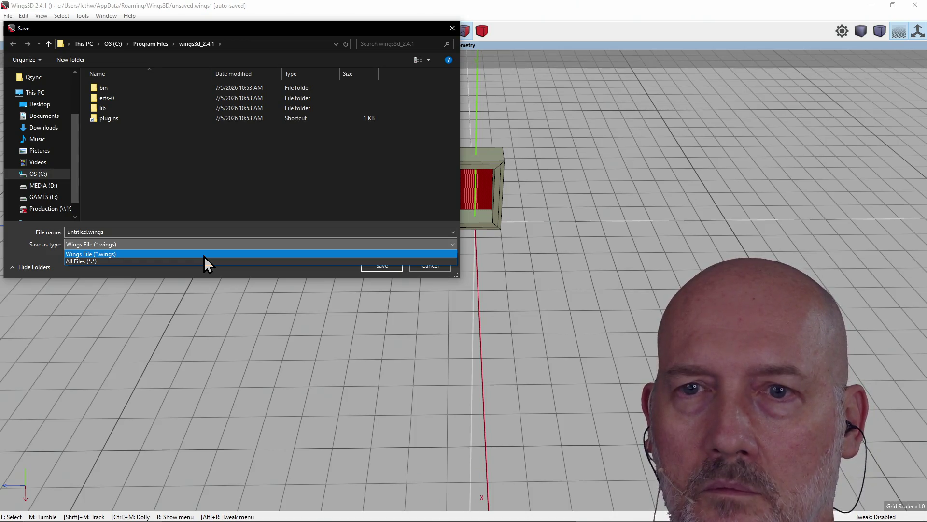
pyautogui.click(430, 268)
# Step: Cancel saving and bring up the File > Export list of formats
pyautogui.click(430, 267)
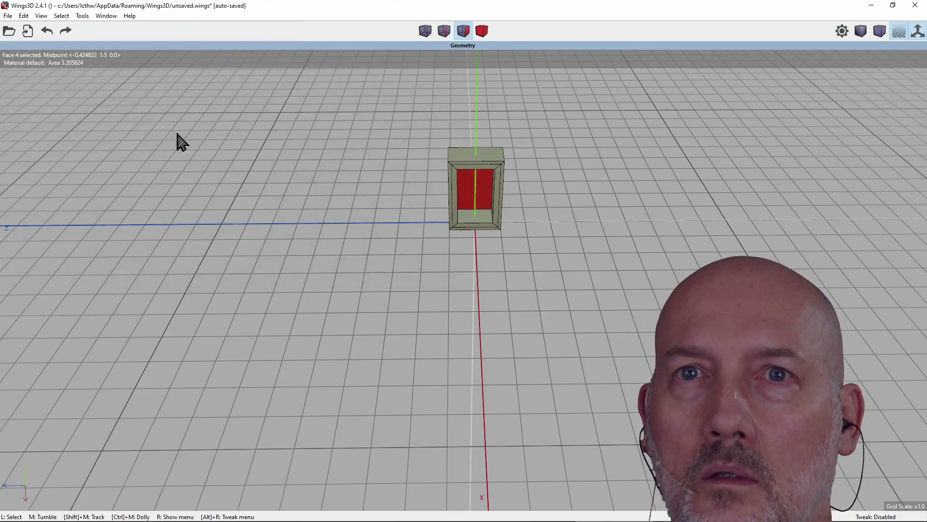
pyautogui.click(7, 16)
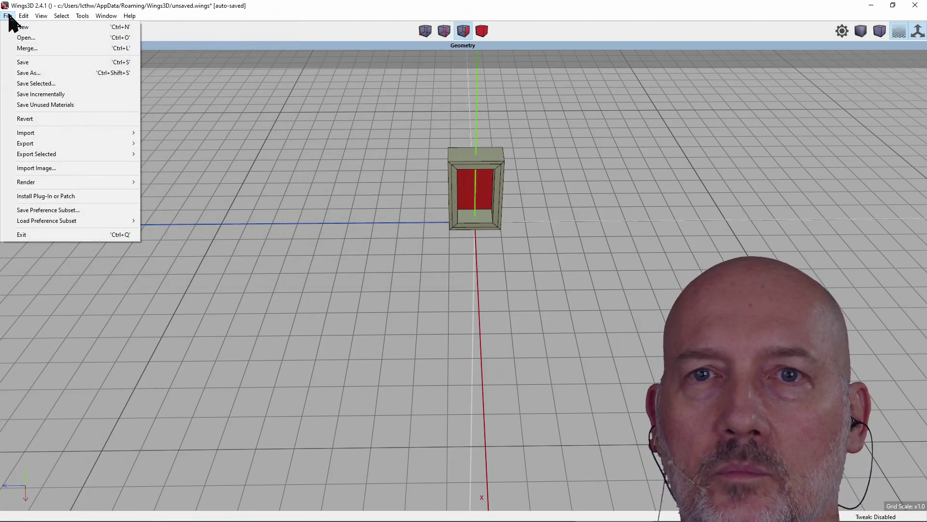
pyautogui.moveTo(38, 144)
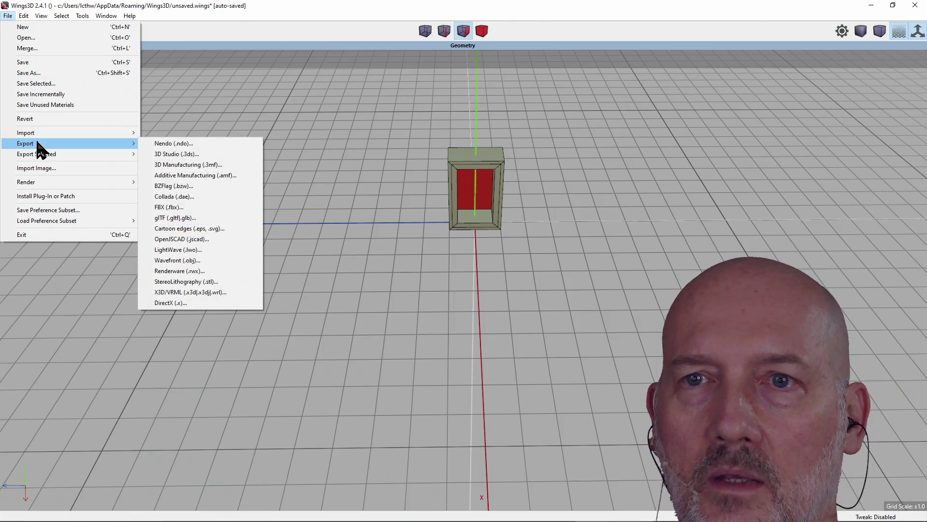
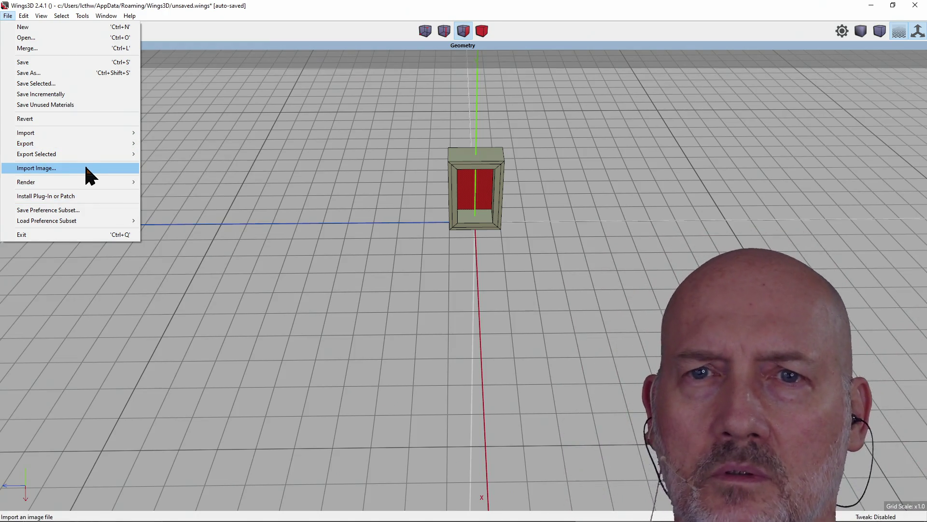
# Step: Dismiss the File menu and center the box on the world origin via Tools > Center
pyautogui.moveTo(81, 138)
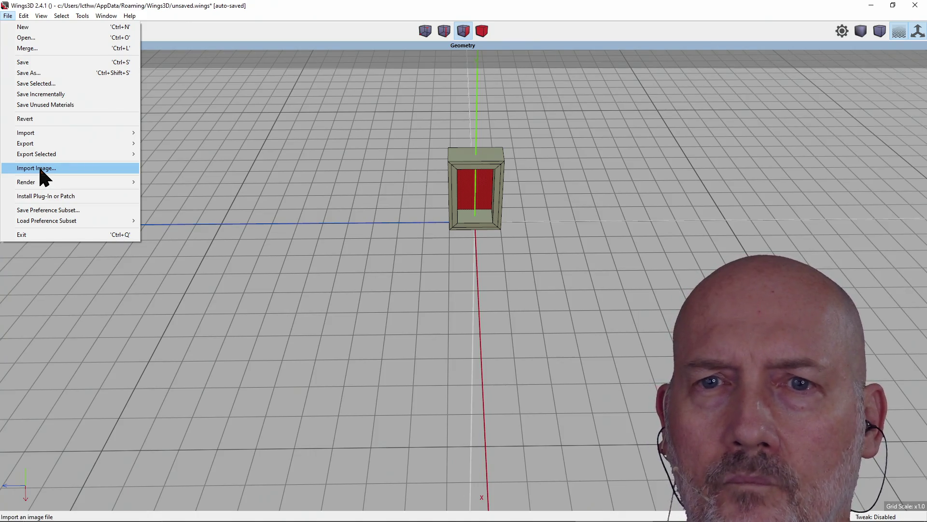
pyautogui.click(263, 174)
pyautogui.click(82, 16)
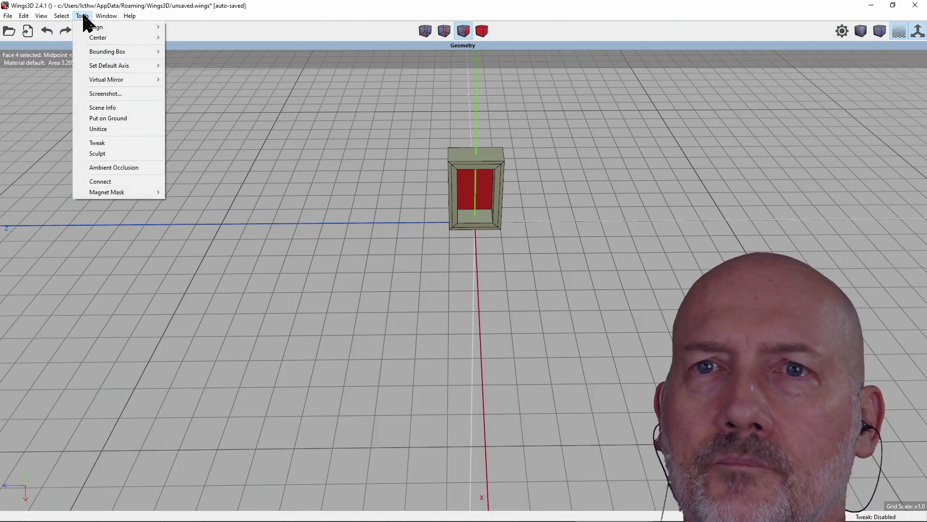
pyautogui.moveTo(91, 36)
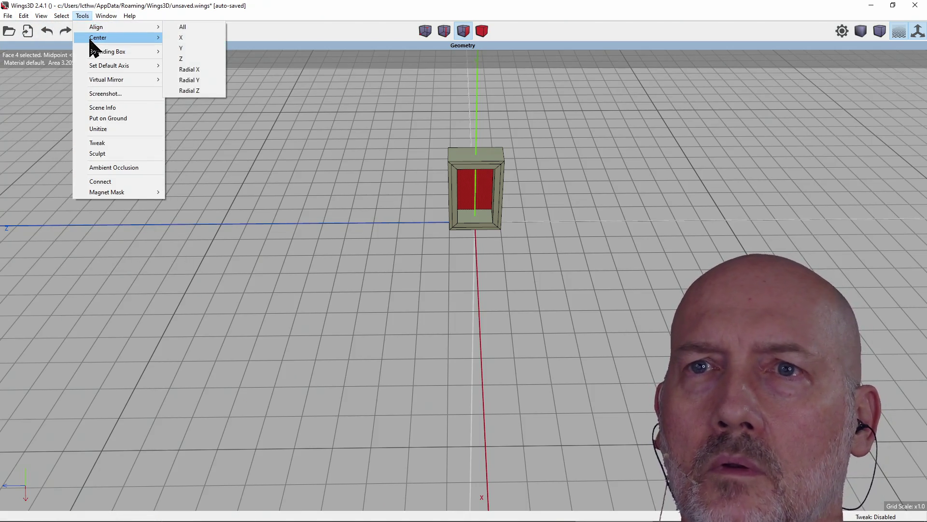
pyautogui.click(189, 37)
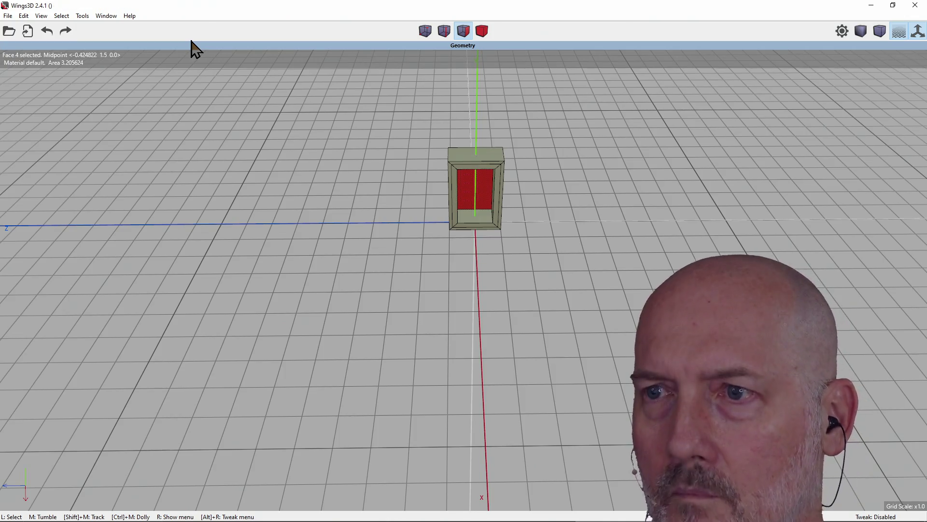
# Step: Look through the Tools menu options once more
pyautogui.click(83, 16)
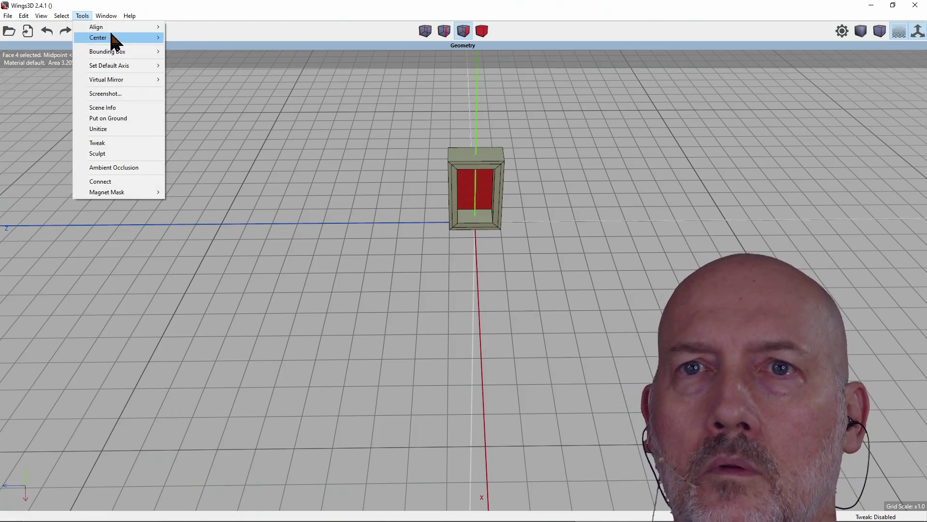
pyautogui.moveTo(125, 51)
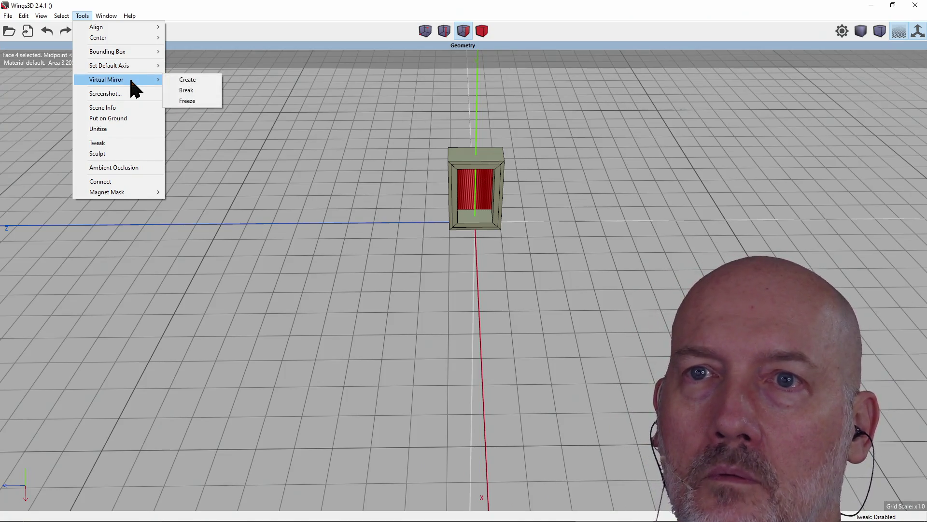
pyautogui.click(125, 117)
pyautogui.click(87, 16)
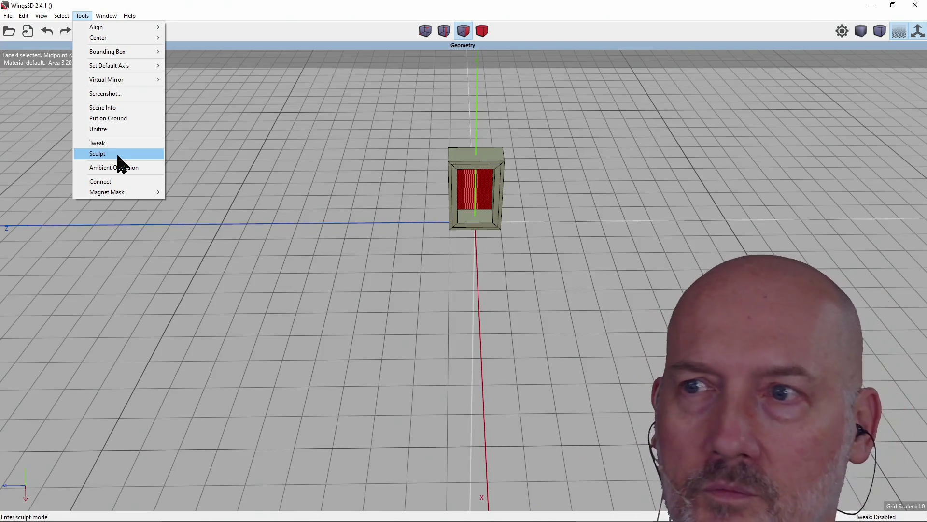
# Step: Sculpt the box, bulging its right wall and pulling its top and left edges upward between orbits
pyautogui.click(118, 155)
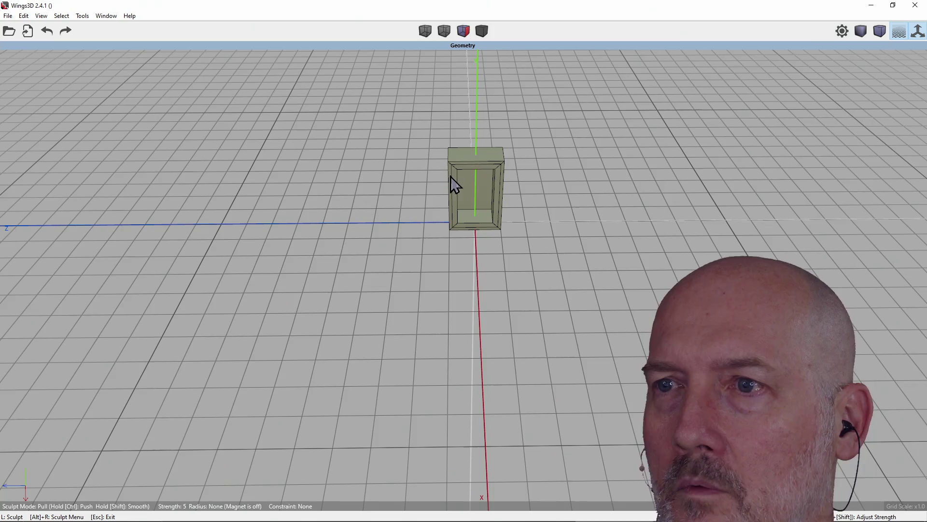
pyautogui.moveTo(491, 168); pyautogui.dragTo(494, 191)
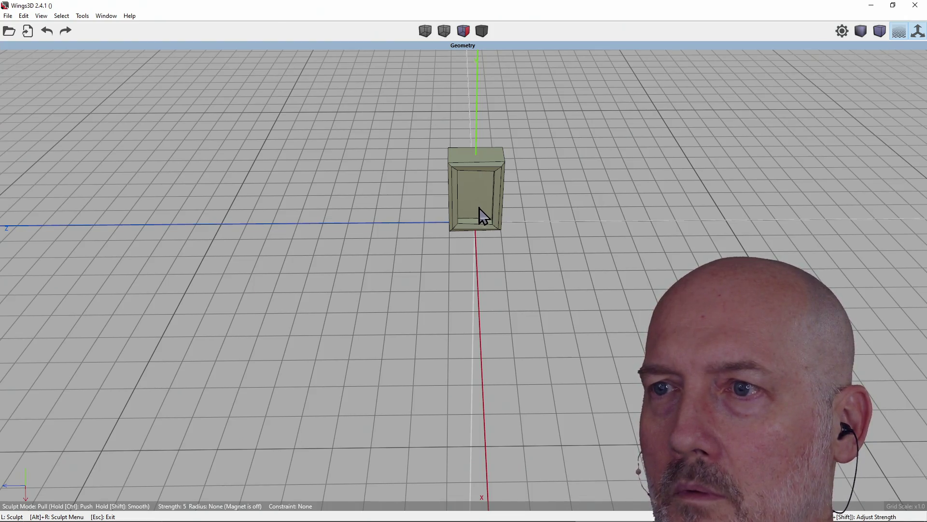
pyautogui.moveTo(471, 161); pyautogui.dragTo(470, 136)
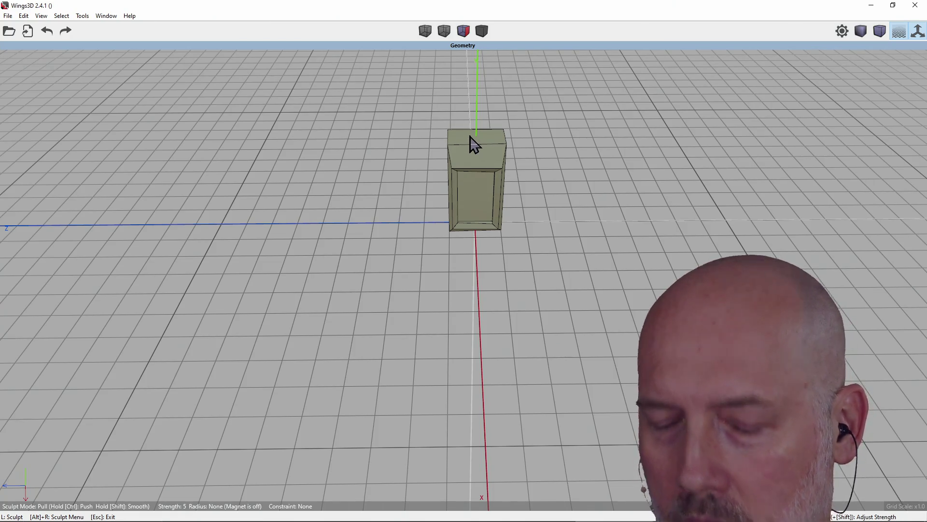
pyautogui.press('z')
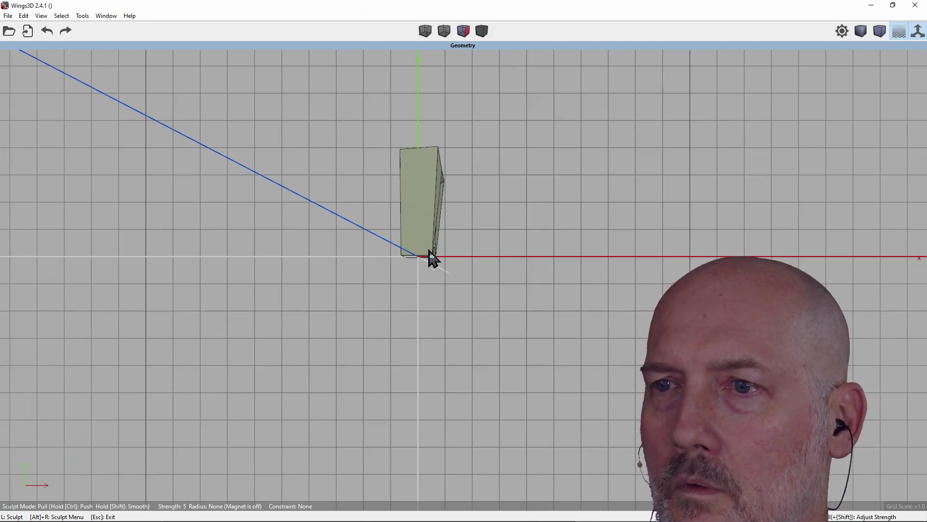
pyautogui.moveTo(437, 246); pyautogui.dragTo(462, 216)
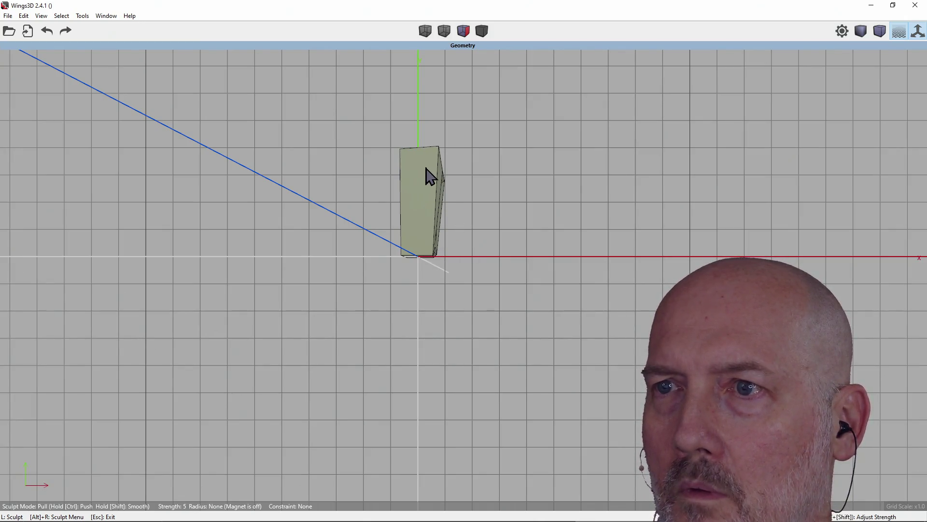
pyautogui.moveTo(413, 198); pyautogui.dragTo(437, 195)
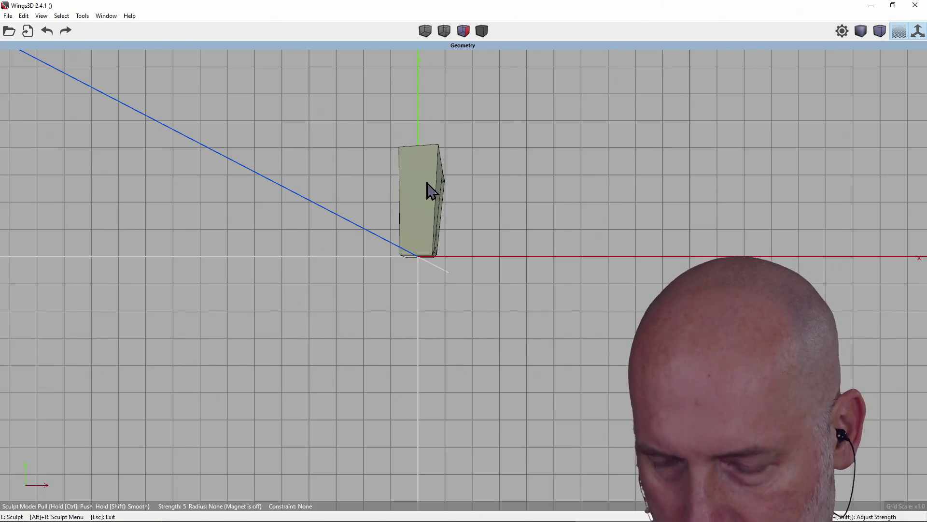
pyautogui.moveTo(428, 190); pyautogui.dragTo(428, 191, button='middle')
pyautogui.moveTo(471, 173)
pyautogui.mouseDown()
pyautogui.moveTo(464, 207)
pyautogui.moveTo(520, 233)
pyautogui.mouseUp()
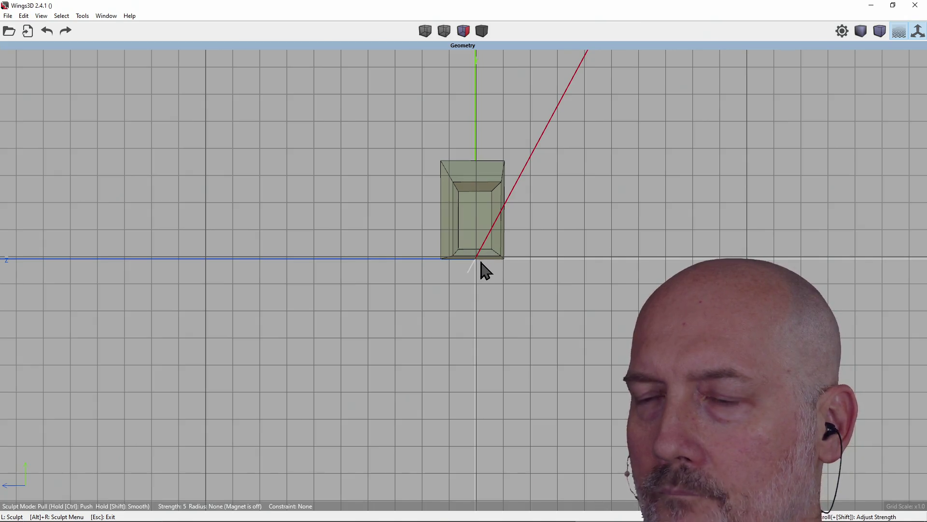
pyautogui.moveTo(476, 264); pyautogui.dragTo(449, 273, button='middle')
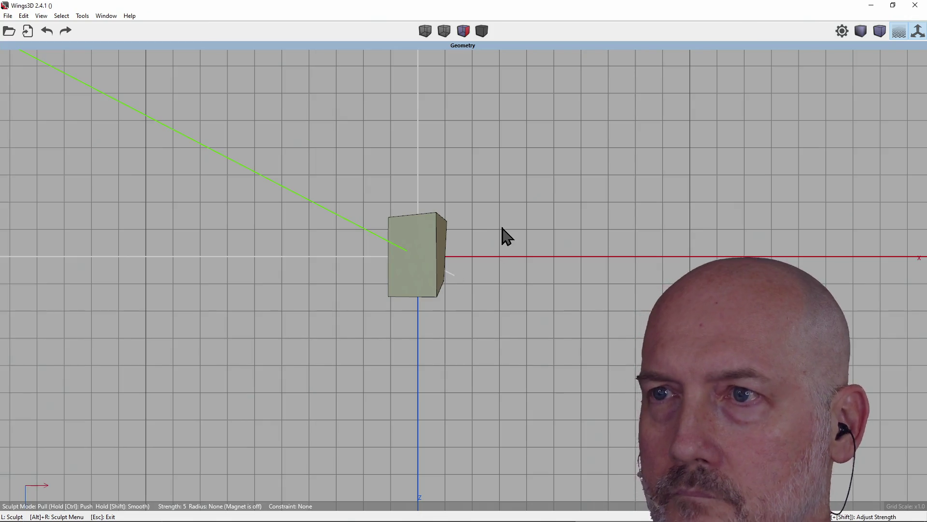
pyautogui.click(86, 17)
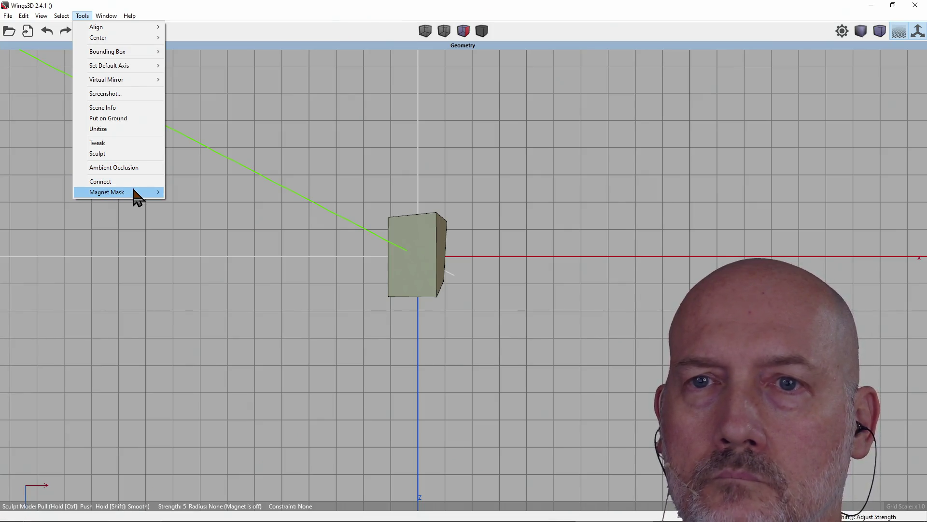
# Step: Dismiss the Magnet Mask options and tumble the view around the sculpted box
pyautogui.moveTo(134, 190)
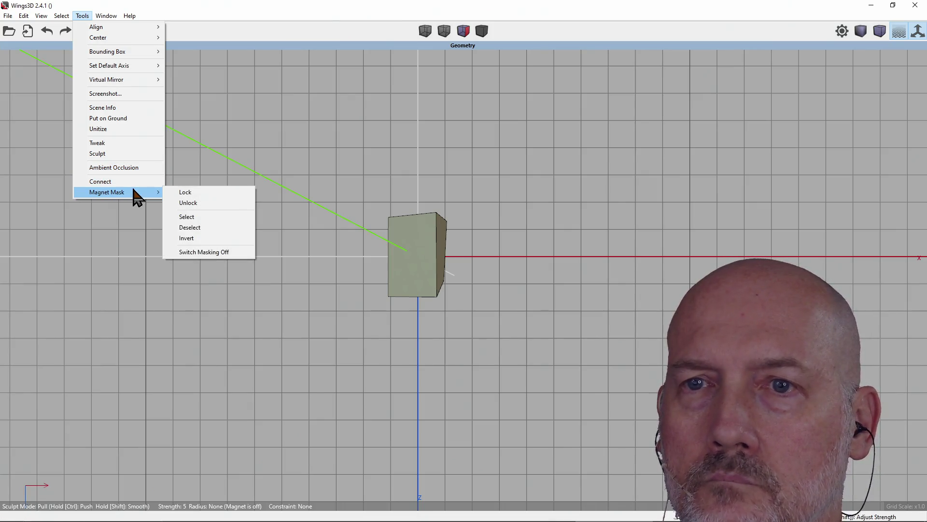
pyautogui.click(203, 139)
pyautogui.moveTo(203, 138)
pyautogui.mouseDown(button='middle')
pyautogui.moveTo(213, 160)
pyautogui.moveTo(327, 145)
pyautogui.moveTo(327, 193)
pyautogui.moveTo(338, 183)
pyautogui.mouseUp(button='middle')
pyautogui.moveTo(462, 226)
pyautogui.mouseDown(button='middle')
pyautogui.moveTo(579, 252)
pyautogui.moveTo(509, 205)
pyautogui.moveTo(500, 178)
pyautogui.moveTo(590, 151)
pyautogui.mouseUp(button='middle')
pyautogui.scroll(2, 509, 204)
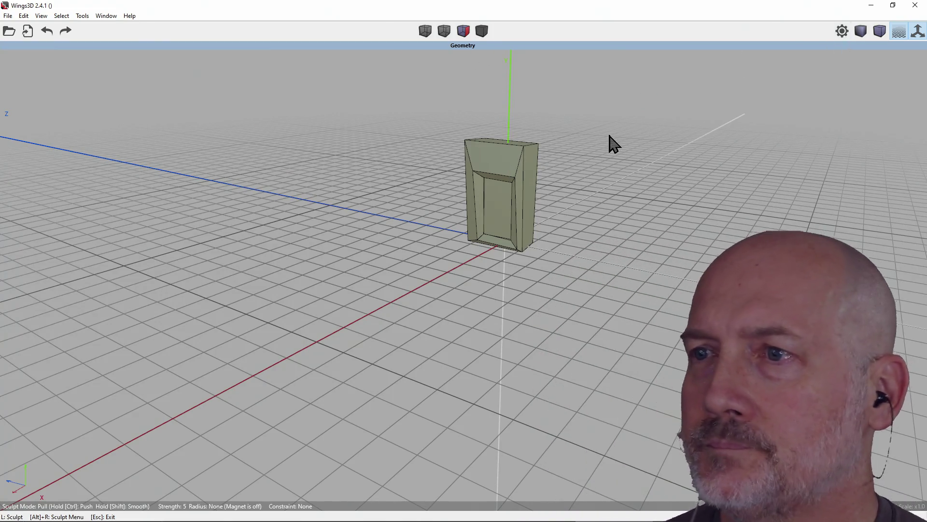
# Step: Exit Sculpt mode with Esc and switch to whole-object selection
pyautogui.click(83, 16)
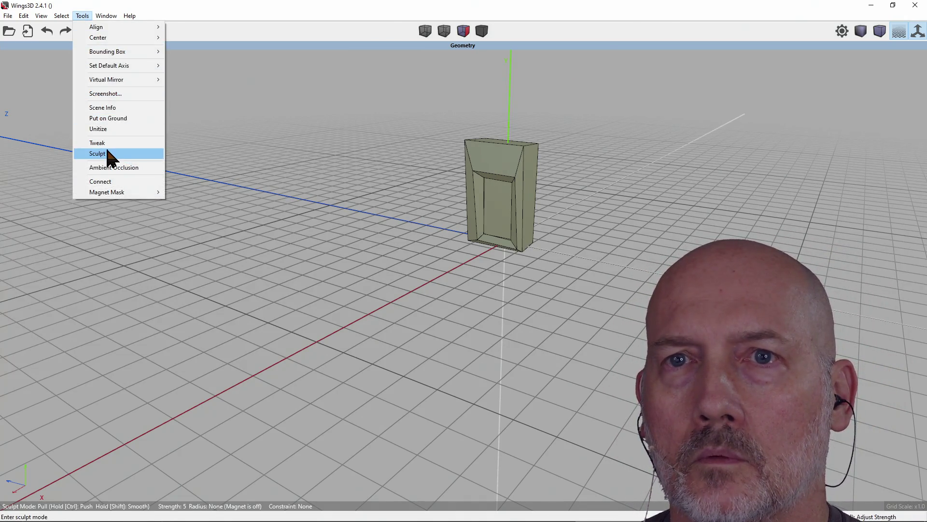
pyautogui.click(85, 16)
pyautogui.moveTo(495, 170)
pyautogui.mouseDown(button='middle')
pyautogui.moveTo(483, 159)
pyautogui.moveTo(494, 170)
pyautogui.mouseUp(button='middle')
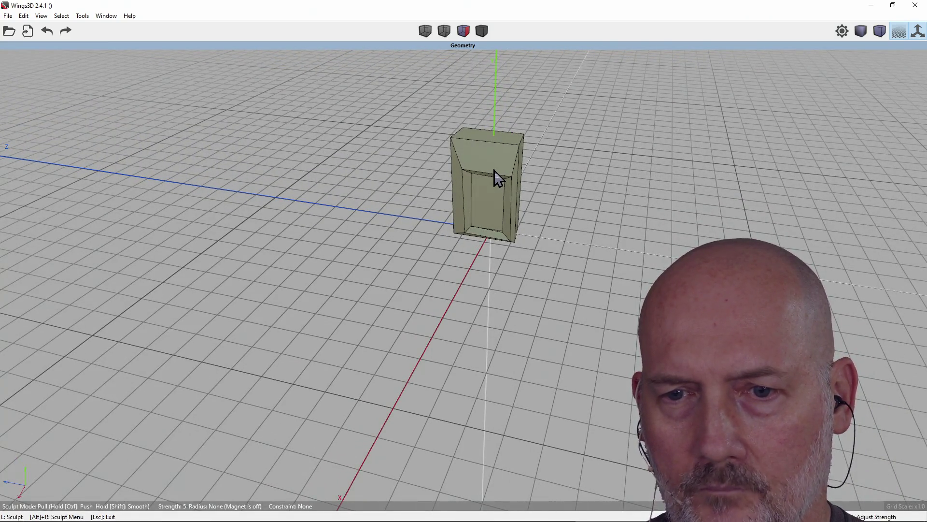
pyautogui.press('Escape')
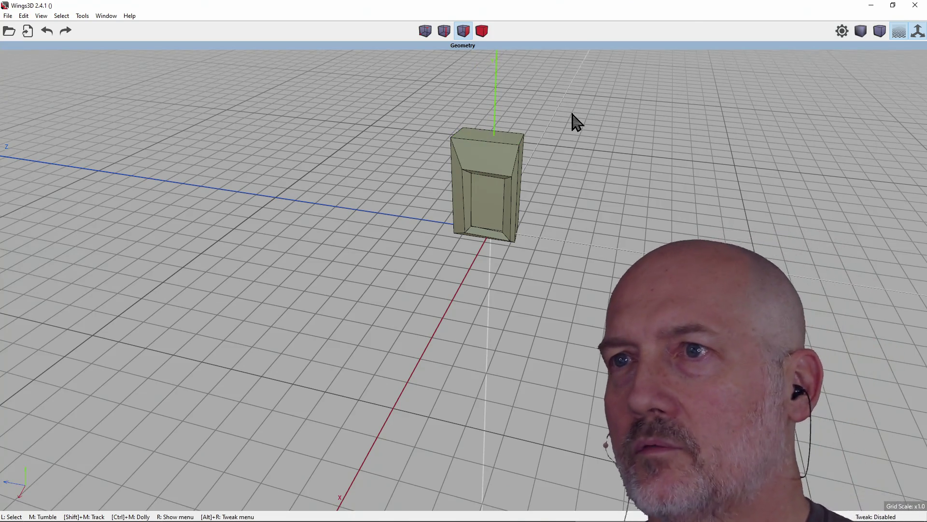
pyautogui.click(483, 31)
# Step: Select the Cube3 box, orbit around it, and bring up the Edit menu
pyautogui.click(488, 195)
pyautogui.moveTo(489, 196)
pyautogui.mouseDown(button='middle')
pyautogui.moveTo(621, 151)
pyautogui.moveTo(598, 159)
pyautogui.moveTo(619, 152)
pyautogui.moveTo(657, 166)
pyautogui.moveTo(255, 97)
pyautogui.mouseUp(button='middle')
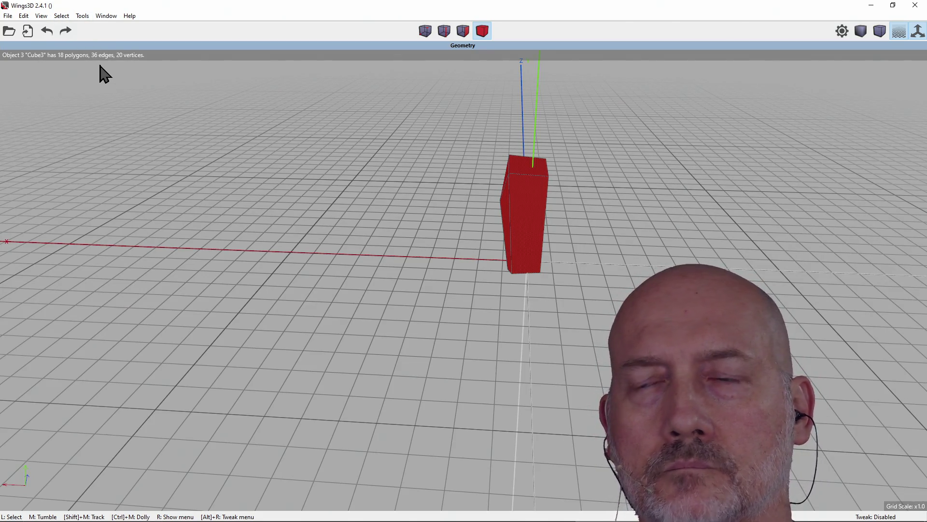
pyautogui.click(23, 16)
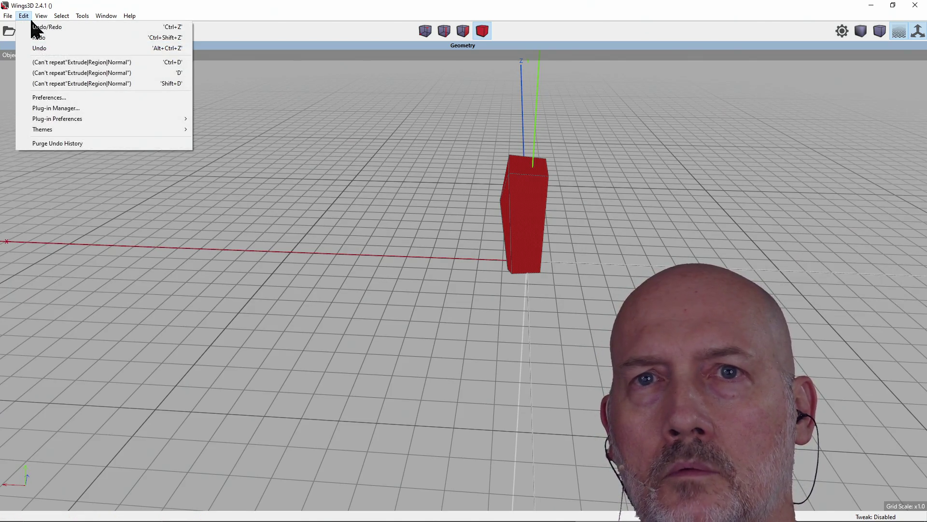
pyautogui.moveTo(41, 16)
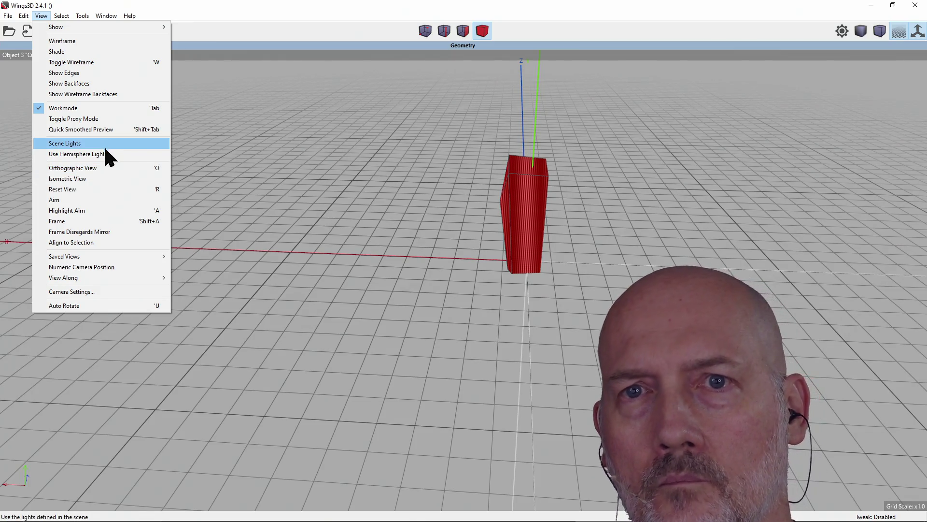
# Step: Turn on Quick Smoothed Preview and orbit to inspect the smoothed box
pyautogui.click(99, 130)
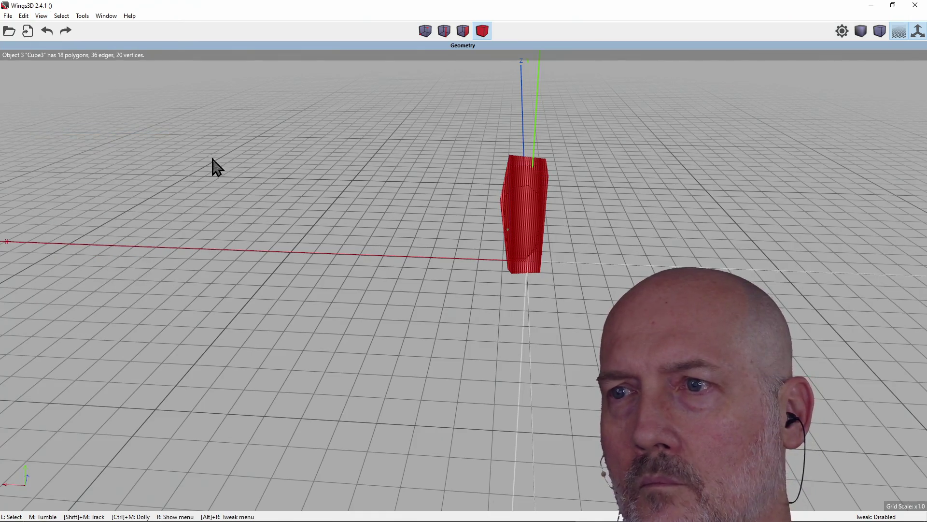
pyautogui.moveTo(240, 179)
pyautogui.mouseDown(button='middle')
pyautogui.moveTo(213, 188)
pyautogui.moveTo(251, 179)
pyautogui.moveTo(377, 184)
pyautogui.moveTo(216, 173)
pyautogui.mouseUp(button='middle')
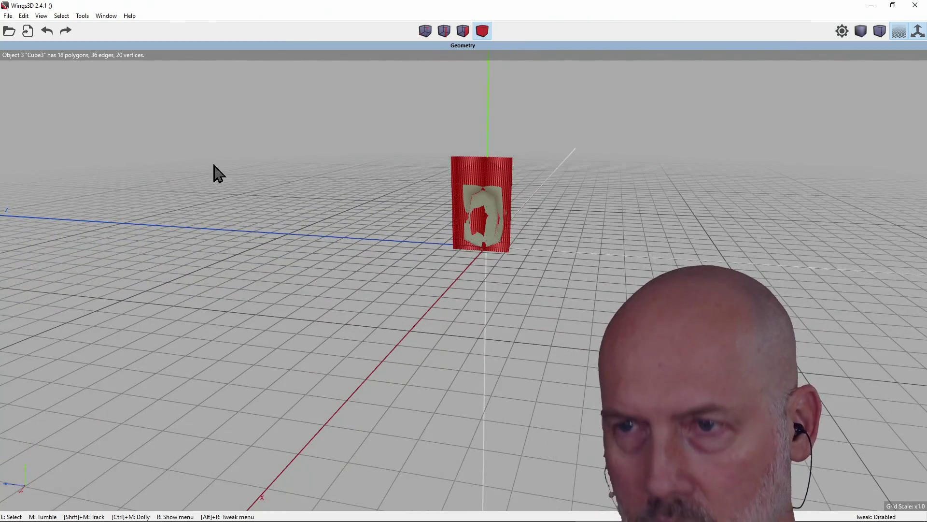
pyautogui.moveTo(362, 168); pyautogui.dragTo(333, 157, button='middle')
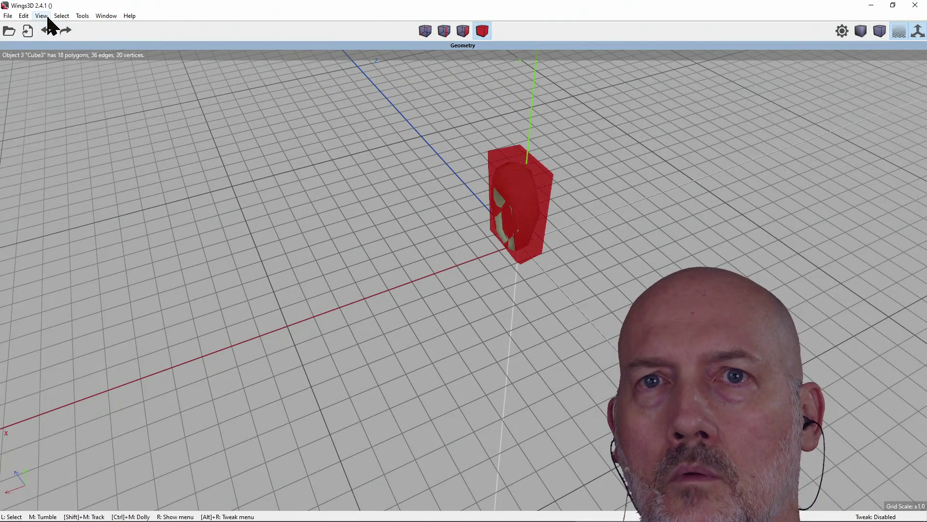
# Step: Turn the smoothed preview back off and hide the cube's wireframe edges with Shift+Tab
pyautogui.click(46, 17)
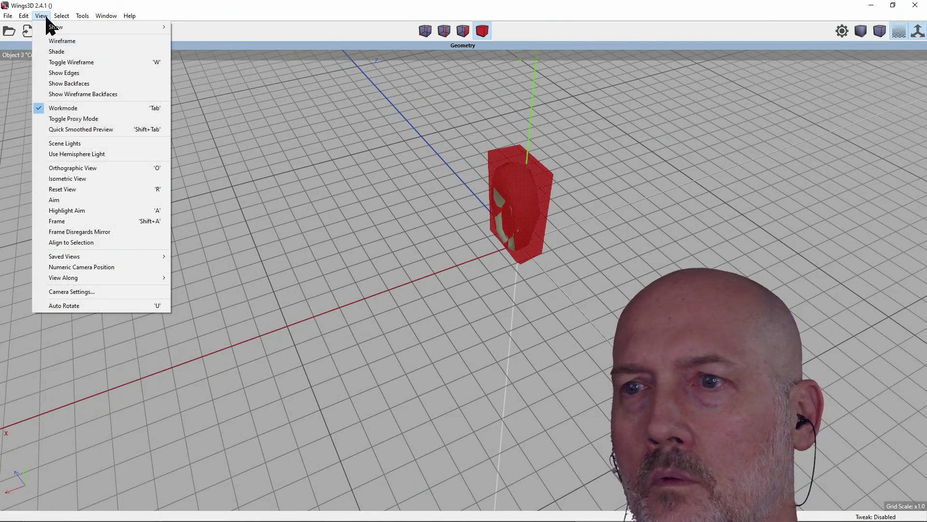
pyautogui.click(77, 130)
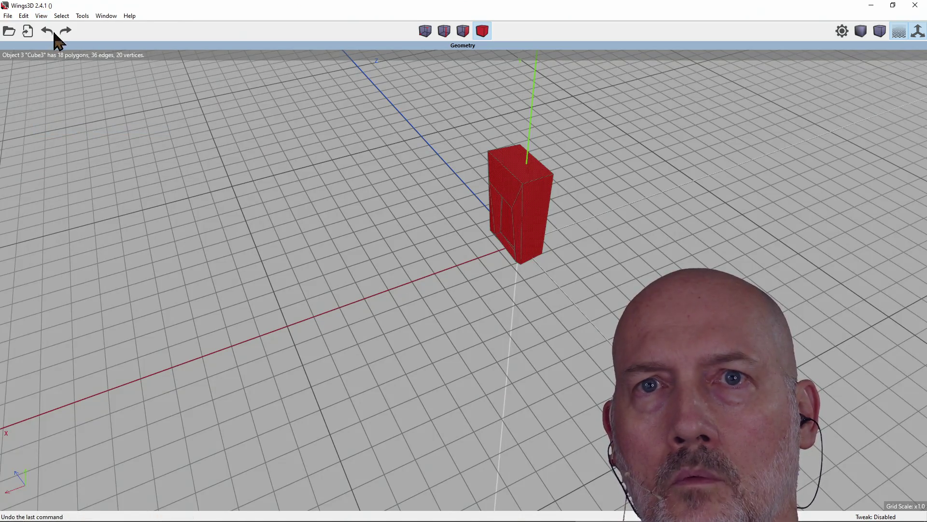
pyautogui.hotkey('shift', 'Tab')
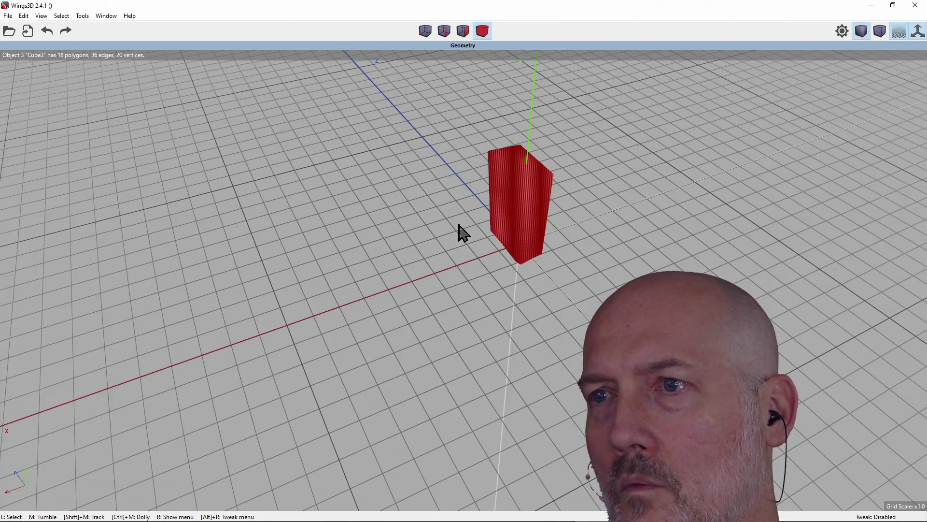
pyautogui.moveTo(459, 231)
pyautogui.mouseDown(button='middle')
pyautogui.moveTo(541, 223)
pyautogui.moveTo(457, 232)
pyautogui.mouseUp(button='middle')
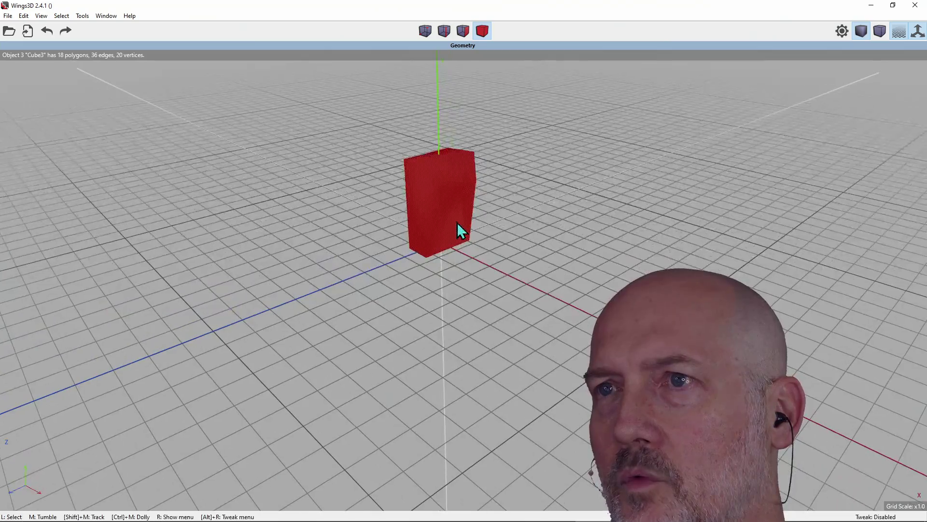
# Step: Briefly view the cube in vertex mode, then return to whole-object selection
pyautogui.click(426, 33)
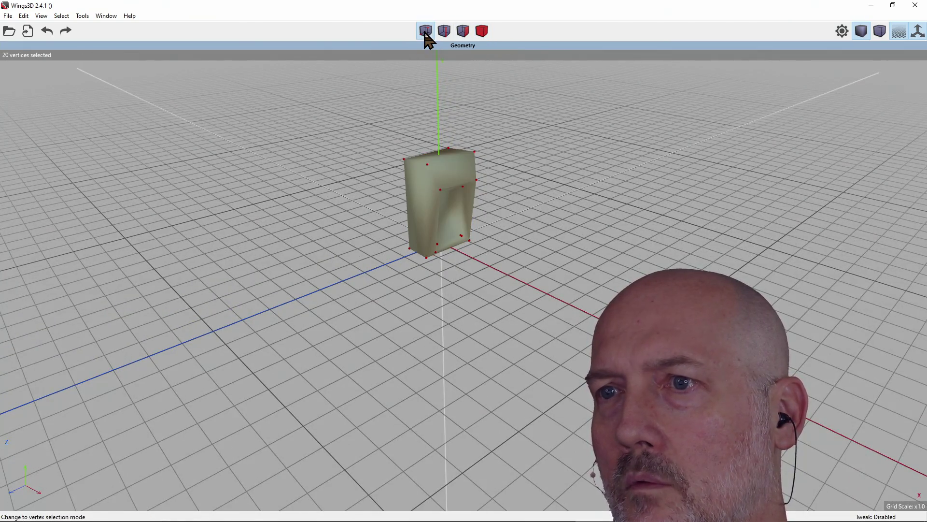
pyautogui.moveTo(433, 182)
pyautogui.mouseDown(button='middle')
pyautogui.moveTo(483, 159)
pyautogui.moveTo(434, 182)
pyautogui.mouseUp(button='middle')
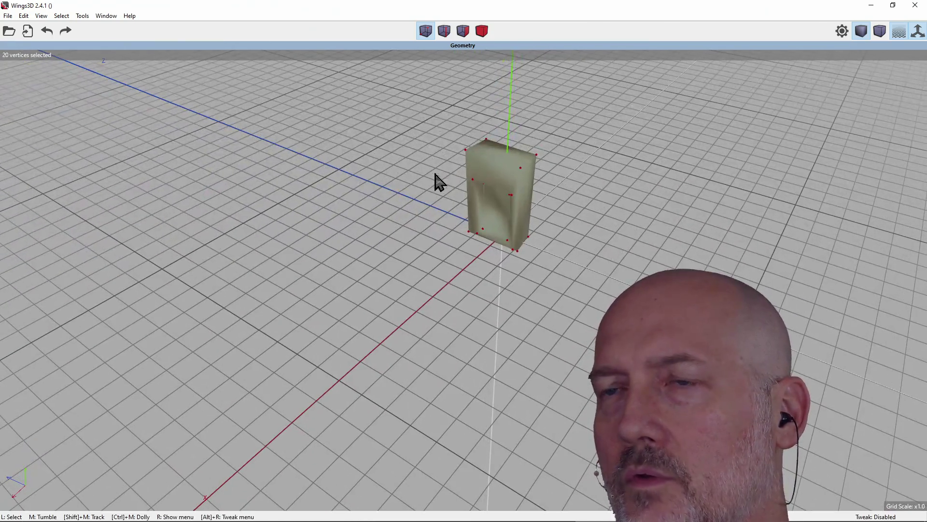
pyautogui.click(482, 31)
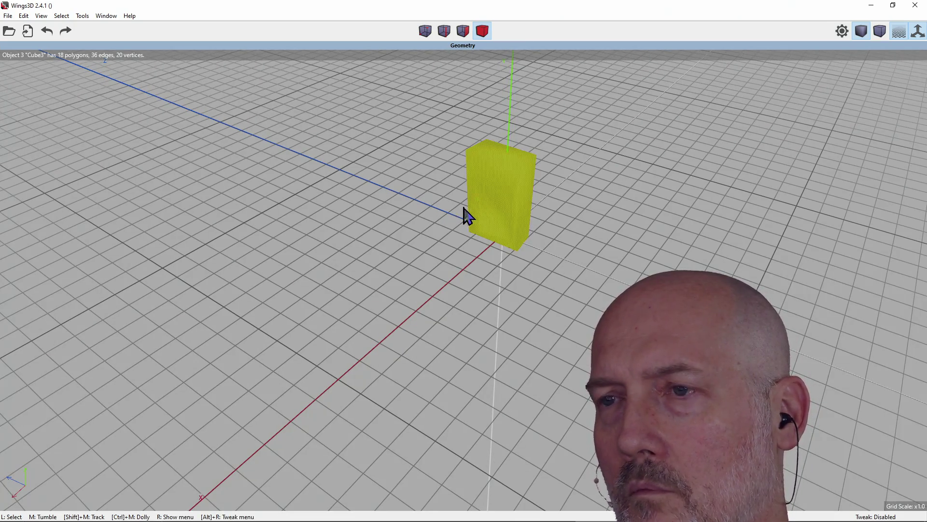
pyautogui.moveTo(400, 225)
pyautogui.mouseDown(button='middle')
pyautogui.moveTo(290, 232)
pyautogui.moveTo(521, 181)
pyautogui.mouseUp(button='middle')
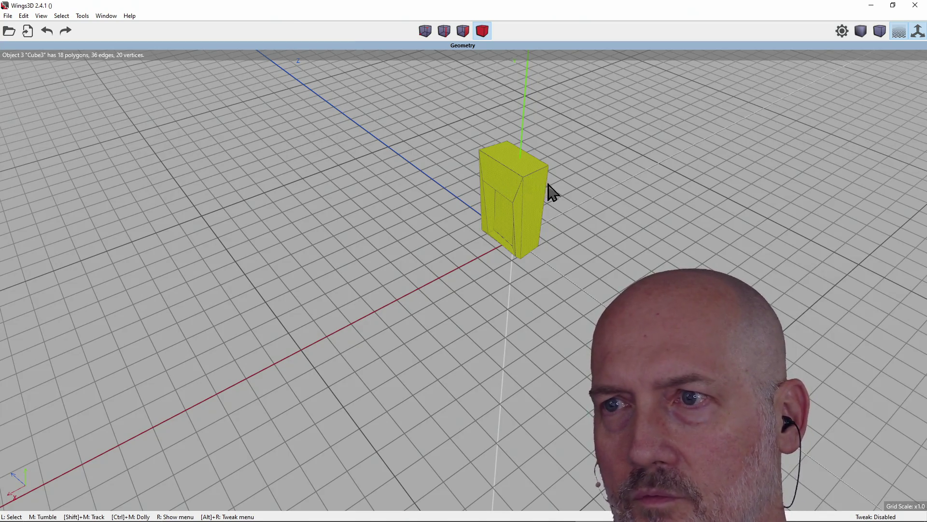
# Step: Reselect the whole cube after toggling its selection off and on
pyautogui.click(497, 244)
pyautogui.moveTo(594, 204); pyautogui.dragTo(541, 227)
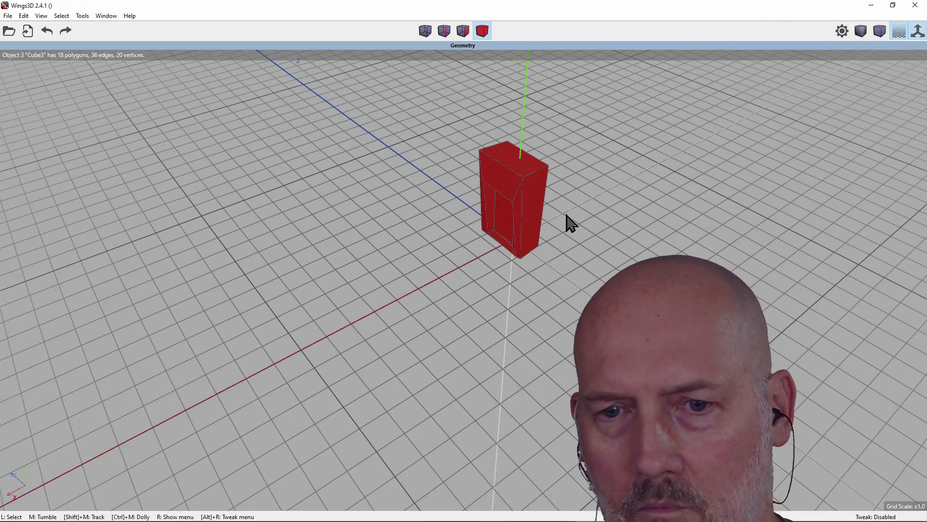
pyautogui.click(524, 222)
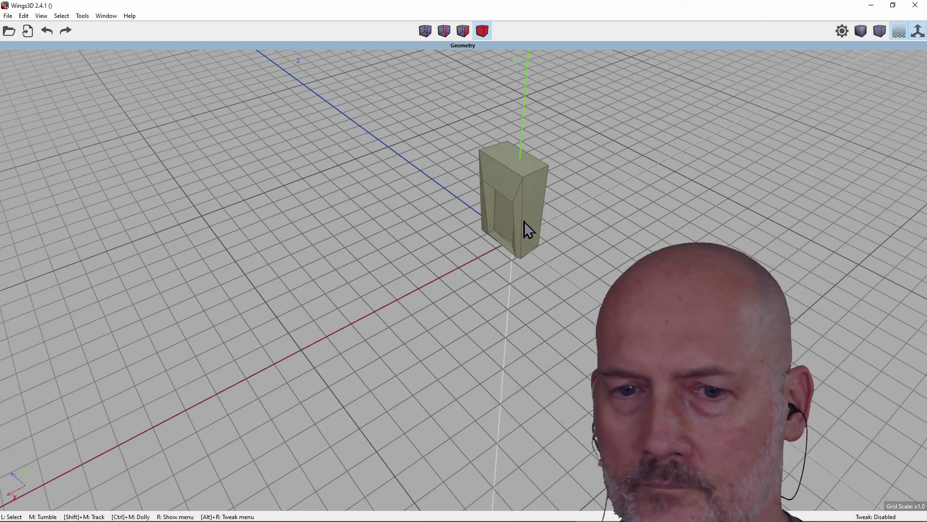
pyautogui.click(524, 221)
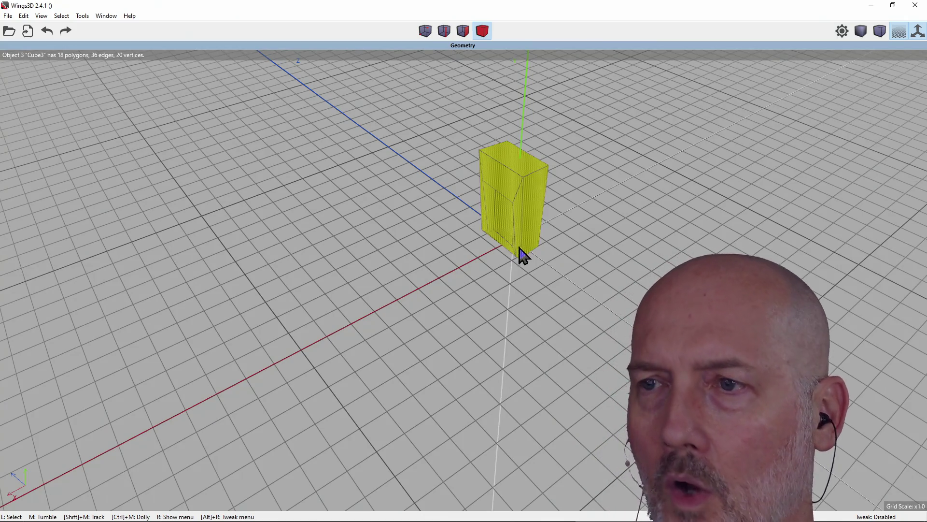
pyautogui.middleClick(569, 225)
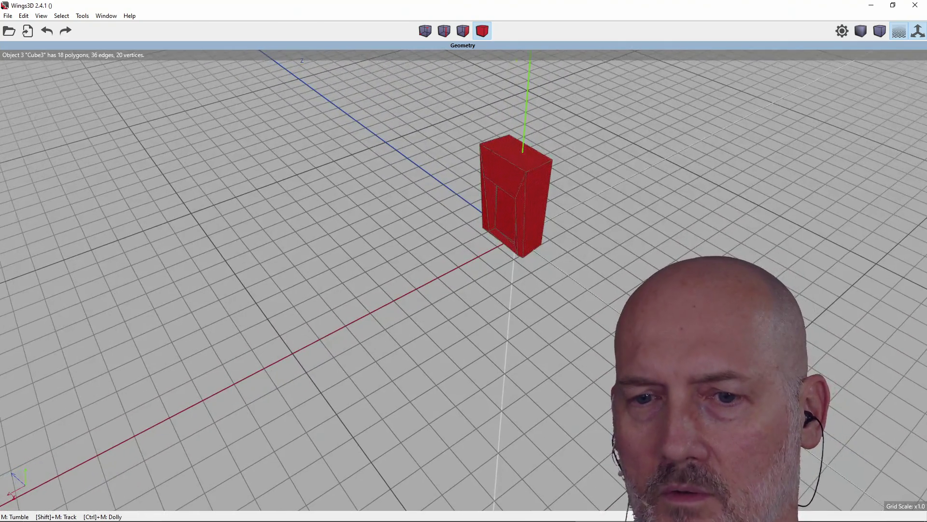
pyautogui.click(547, 221)
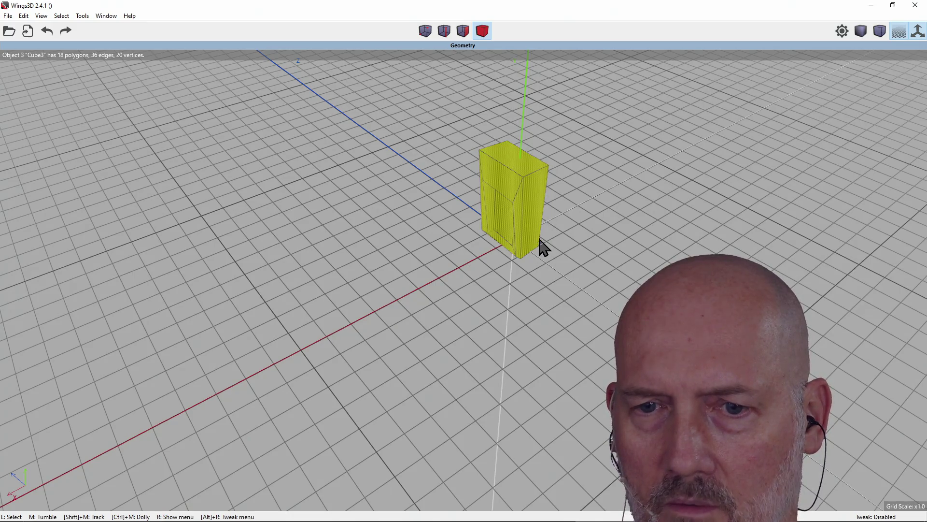
# Step: Orbit around the cube from several angles and select it once more
pyautogui.moveTo(549, 243)
pyautogui.mouseDown(button='middle')
pyautogui.moveTo(536, 244)
pyautogui.moveTo(554, 238)
pyautogui.mouseUp(button='middle')
pyautogui.moveTo(633, 182); pyautogui.dragTo(611, 192, button='middle')
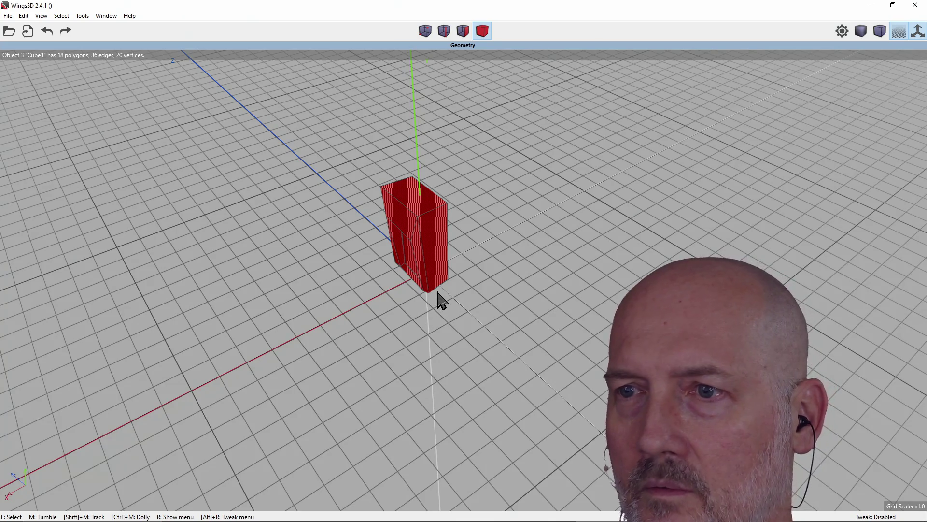
pyautogui.moveTo(510, 259); pyautogui.dragTo(531, 251, button='middle')
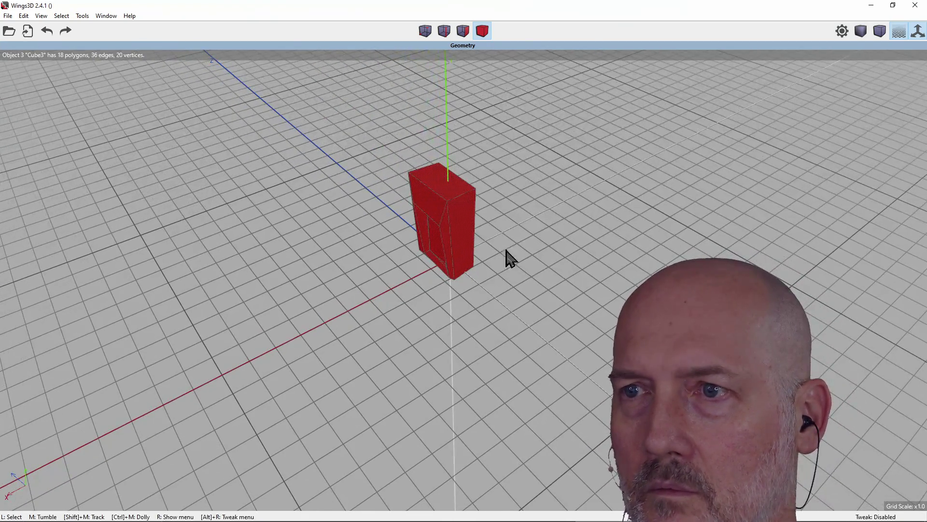
pyautogui.moveTo(588, 189)
pyautogui.mouseDown(button='middle')
pyautogui.moveTo(581, 193)
pyautogui.moveTo(604, 186)
pyautogui.mouseUp(button='middle')
pyautogui.moveTo(457, 257)
pyautogui.mouseDown(button='middle')
pyautogui.moveTo(476, 246)
pyautogui.moveTo(440, 256)
pyautogui.moveTo(416, 231)
pyautogui.mouseUp(button='middle')
pyautogui.click(416, 231)
pyautogui.moveTo(502, 221)
pyautogui.mouseDown(button='middle')
pyautogui.moveTo(483, 232)
pyautogui.moveTo(478, 222)
pyautogui.mouseUp(button='middle')
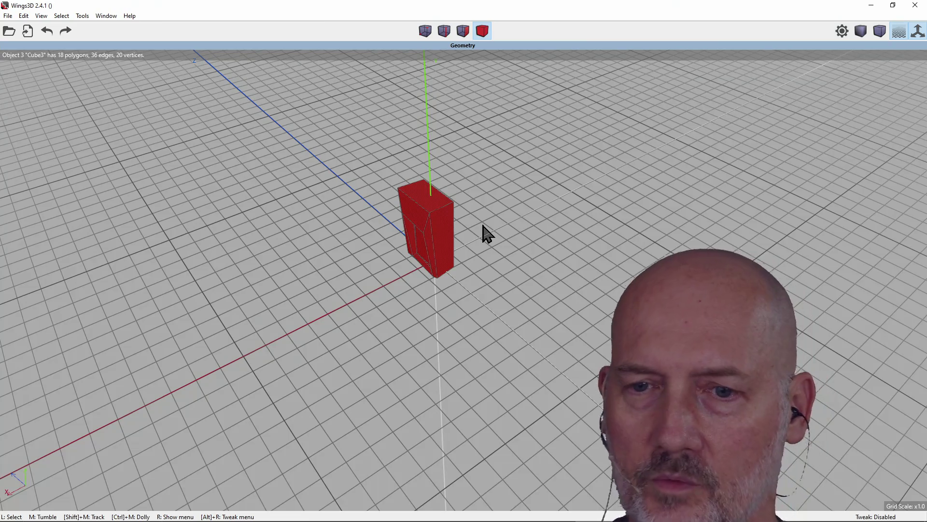
pyautogui.moveTo(485, 270)
pyautogui.mouseDown(button='middle')
pyautogui.moveTo(323, 262)
pyautogui.moveTo(482, 275)
pyautogui.mouseUp(button='middle')
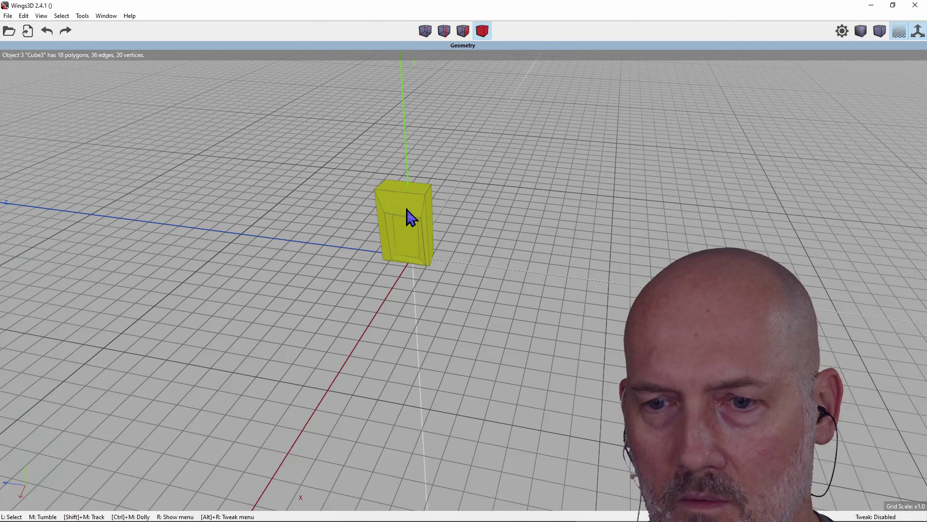
pyautogui.click(406, 209)
pyautogui.press('f')
pyautogui.click(407, 210)
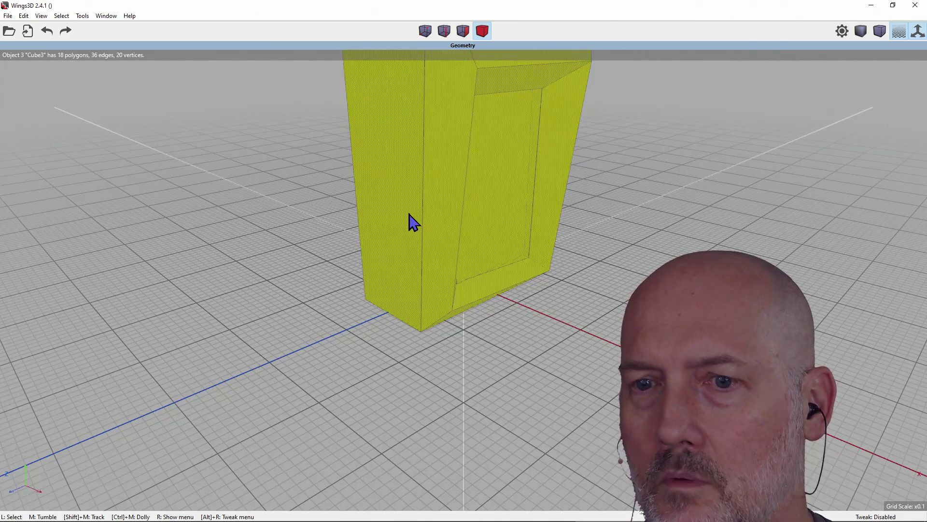
pyautogui.click(407, 212)
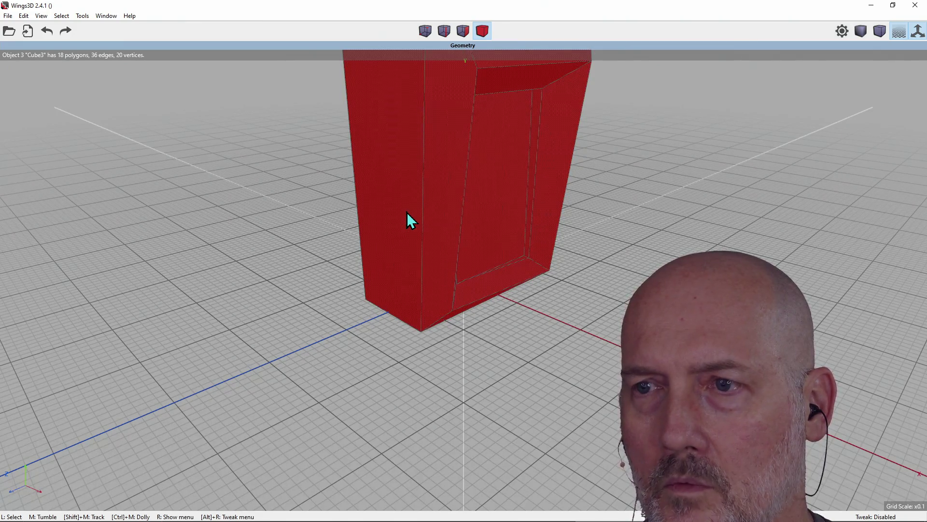
pyautogui.scroll(-5, 407, 219)
pyautogui.moveTo(408, 219)
pyautogui.mouseDown(button='middle')
pyautogui.moveTo(502, 213)
pyautogui.moveTo(463, 216)
pyautogui.mouseUp(button='middle')
pyautogui.middleClick(465, 217)
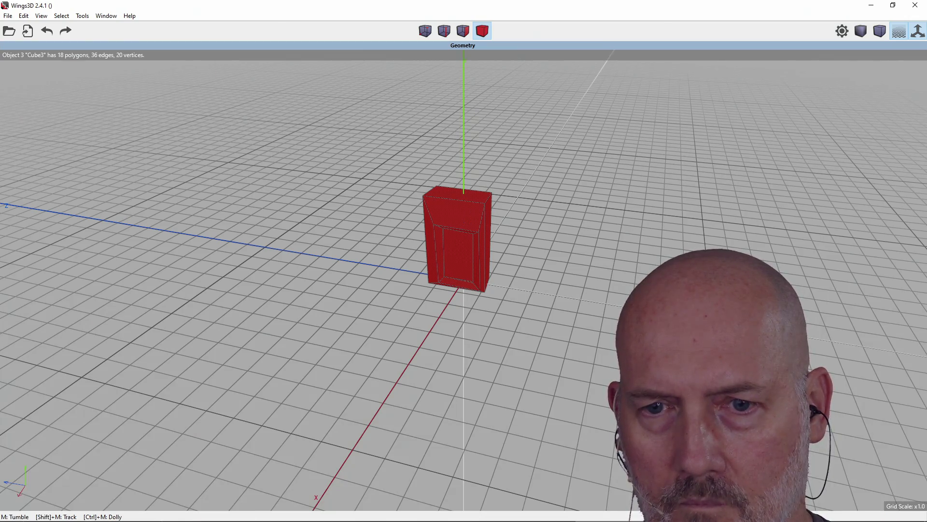
pyautogui.click(462, 208)
pyautogui.middleClick(462, 208)
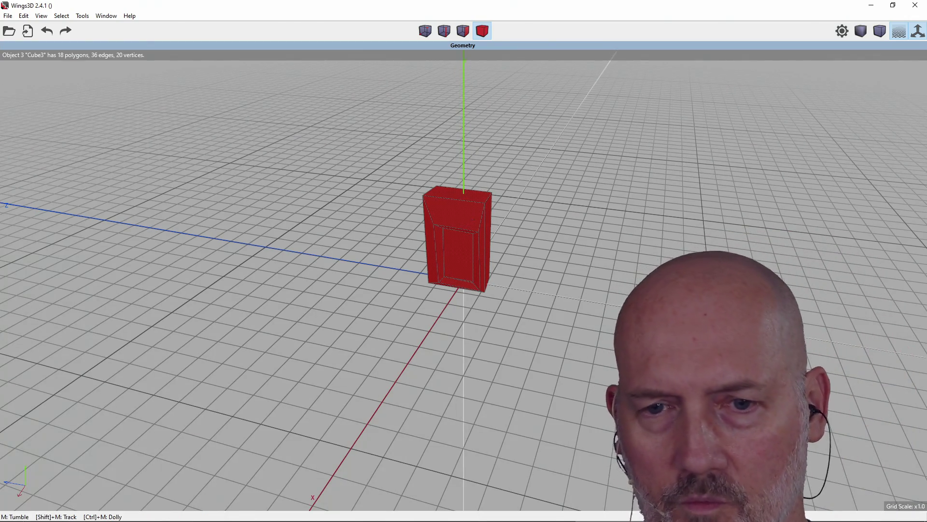
pyautogui.moveTo(463, 216)
pyautogui.mouseDown(button='middle')
pyautogui.moveTo(424, 218)
pyautogui.moveTo(512, 208)
pyautogui.moveTo(493, 215)
pyautogui.moveTo(521, 222)
pyautogui.moveTo(497, 220)
pyautogui.mouseUp(button='middle')
pyautogui.click(470, 251)
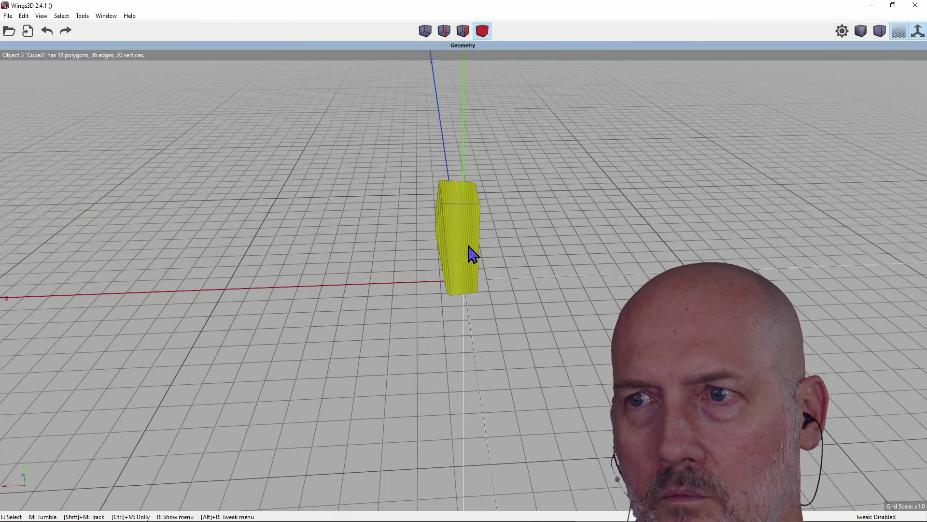
pyautogui.moveTo(470, 250)
pyautogui.mouseDown(button='middle')
pyautogui.moveTo(575, 246)
pyautogui.moveTo(451, 213)
pyautogui.mouseUp(button='middle')
pyautogui.click(451, 213)
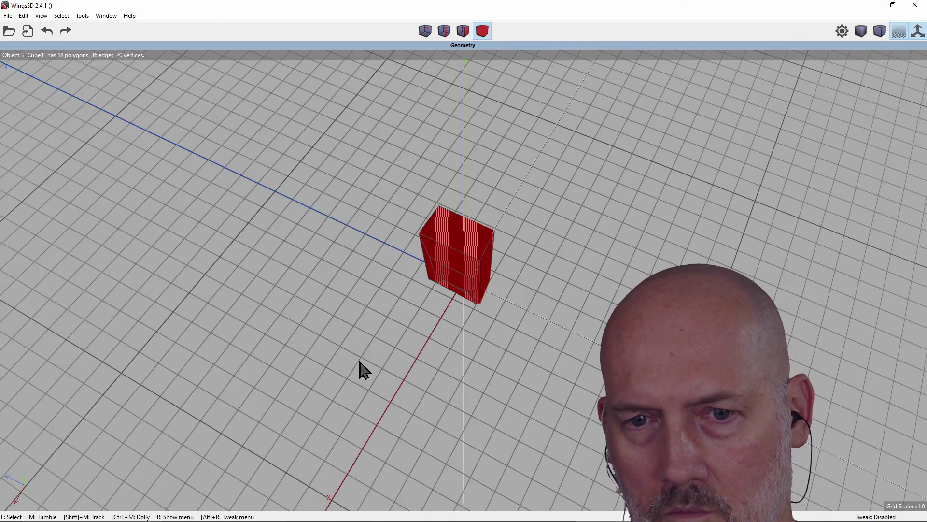
# Step: Select the cube and bring up its object context menu
pyautogui.rightClick(471, 254)
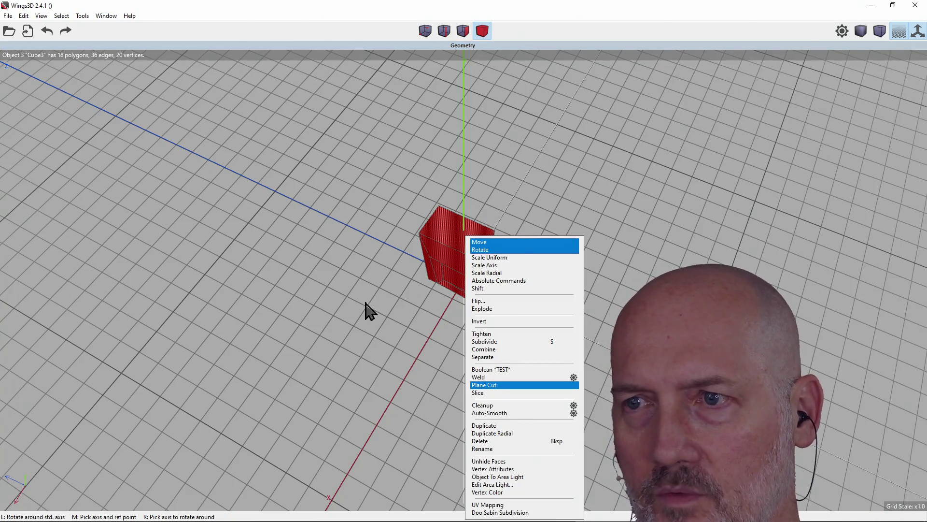
pyautogui.click(364, 311)
pyautogui.click(471, 239)
pyautogui.rightClick(471, 239)
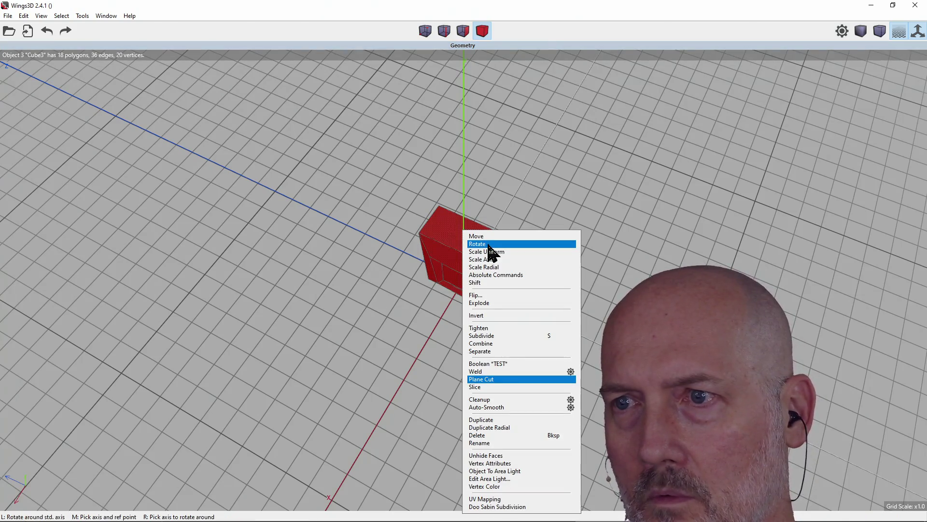
# Step: Start a free move but leave the cube in place, then reopen its commands from a low angle
pyautogui.click(491, 245)
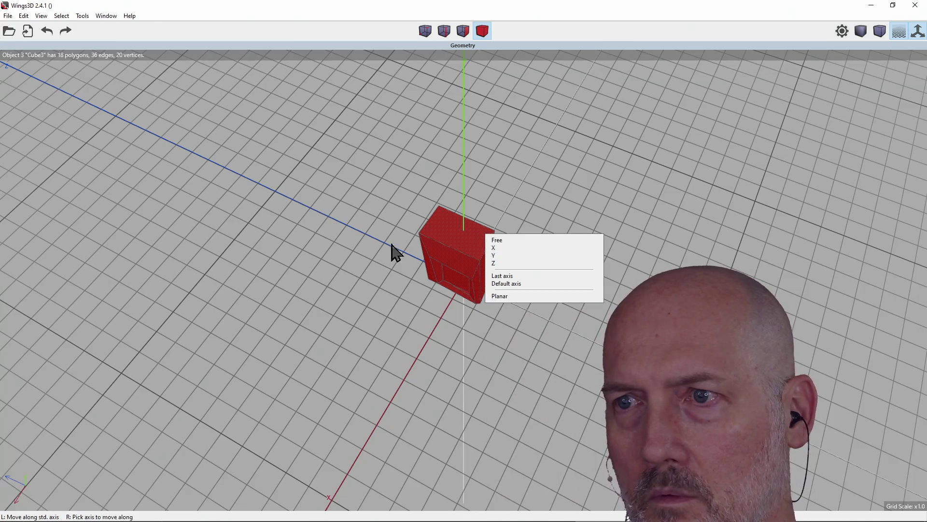
pyautogui.click(506, 240)
pyautogui.click(492, 292)
pyautogui.moveTo(492, 292)
pyautogui.mouseDown(button='middle')
pyautogui.moveTo(526, 261)
pyautogui.moveTo(472, 265)
pyautogui.mouseUp(button='middle')
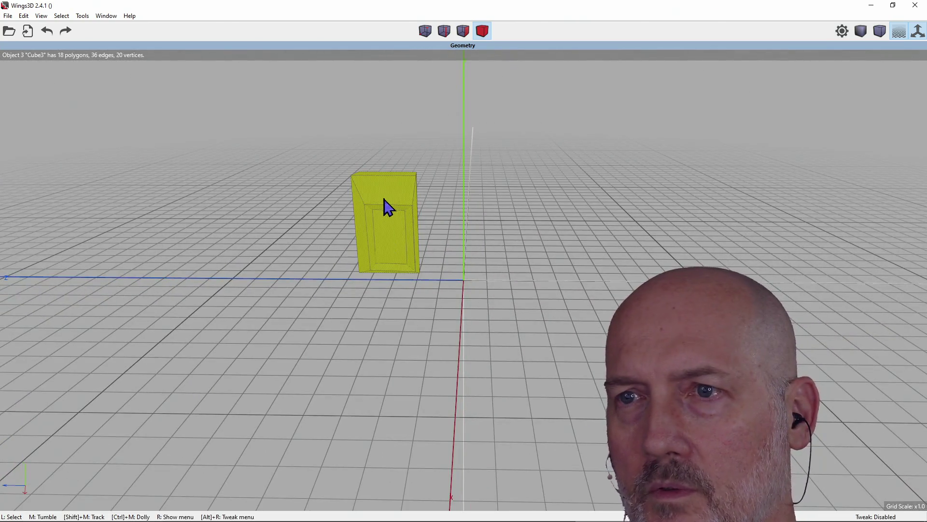
pyautogui.rightClick(385, 193)
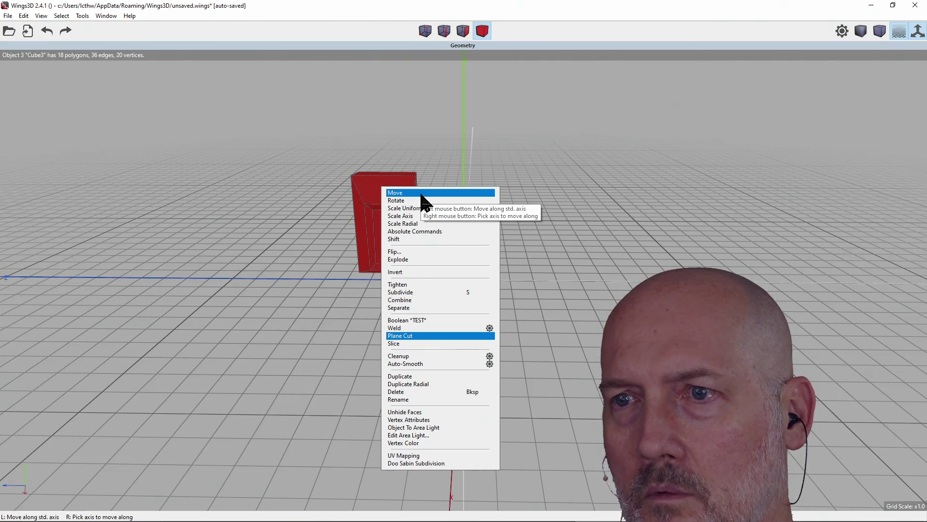
# Step: Flip the box along the Y axis and orbit to a high three-quarter view
pyautogui.click(431, 251)
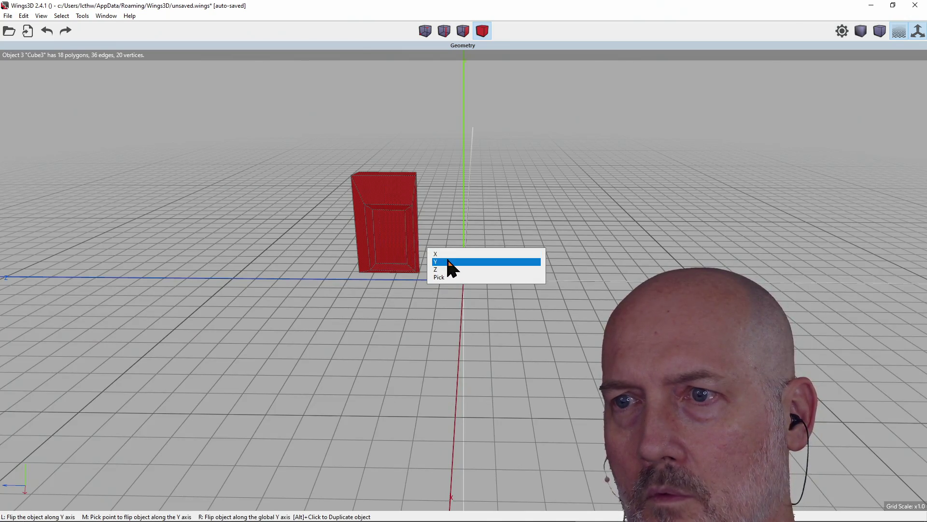
pyautogui.click(446, 261)
pyautogui.moveTo(410, 206); pyautogui.dragTo(623, 207, button='middle')
pyautogui.moveTo(416, 244); pyautogui.dragTo(365, 251, button='middle')
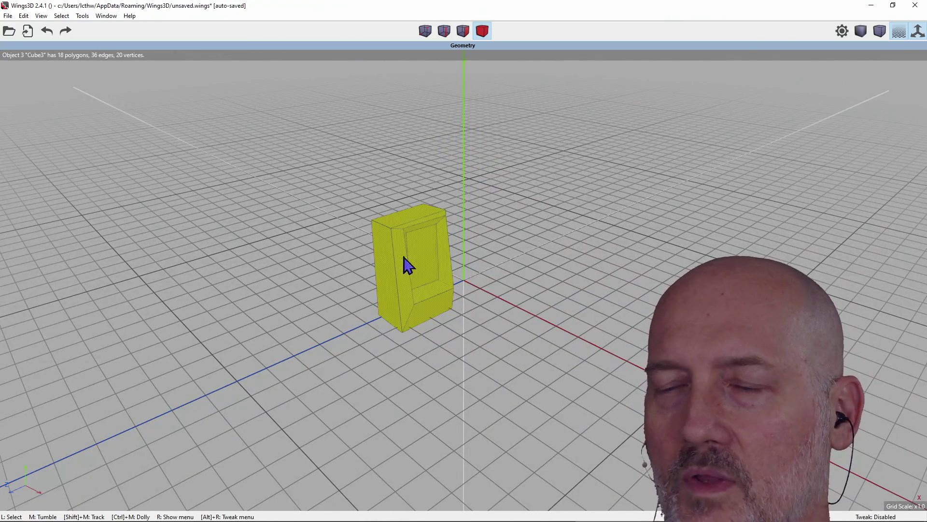
pyautogui.click(81, 16)
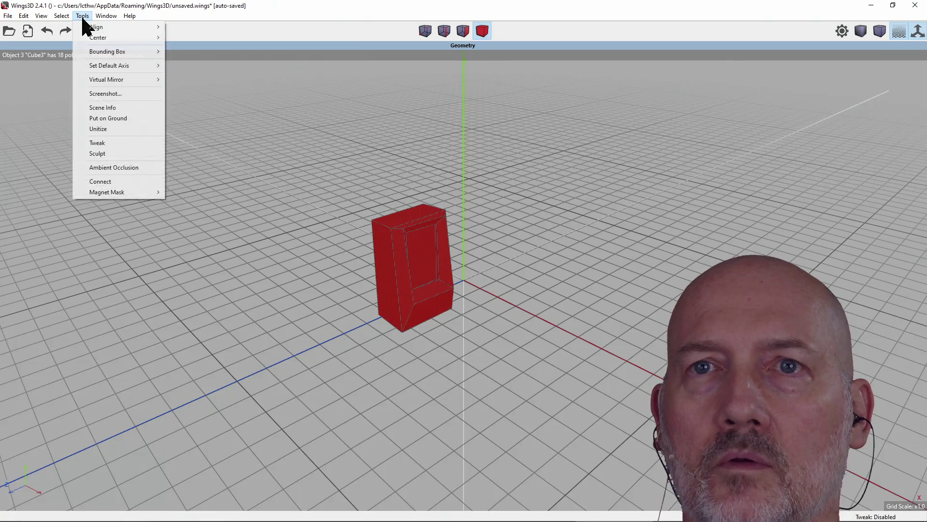
# Step: Drop the flipped box onto the ground plane with Tools > Put on Ground
pyautogui.moveTo(129, 38)
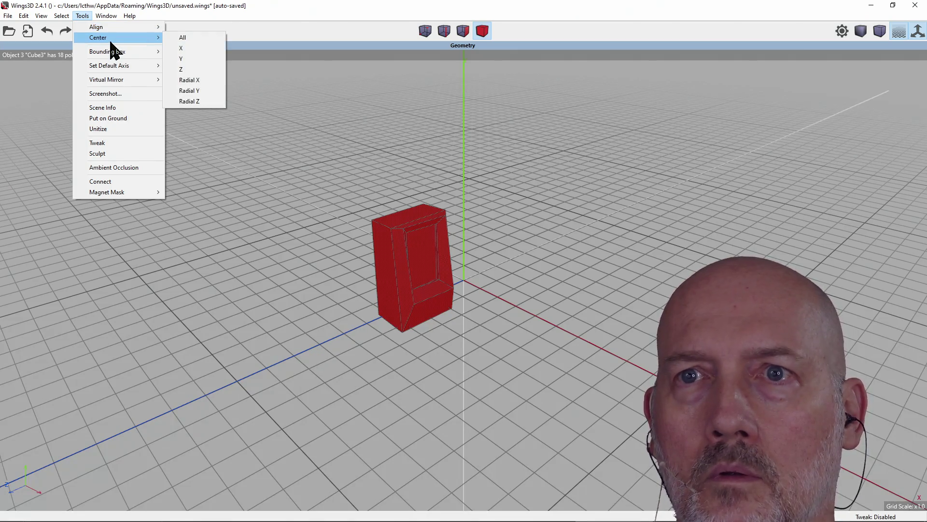
pyautogui.moveTo(113, 53)
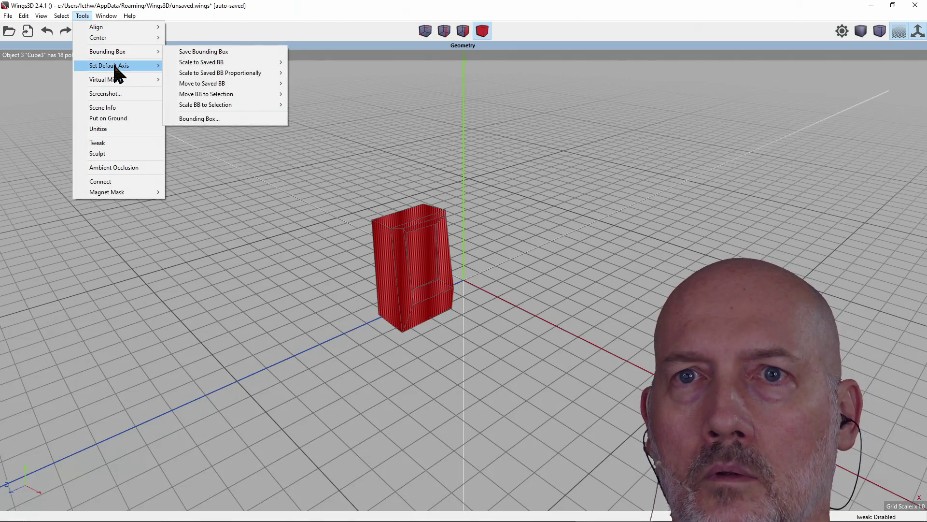
pyautogui.moveTo(119, 81)
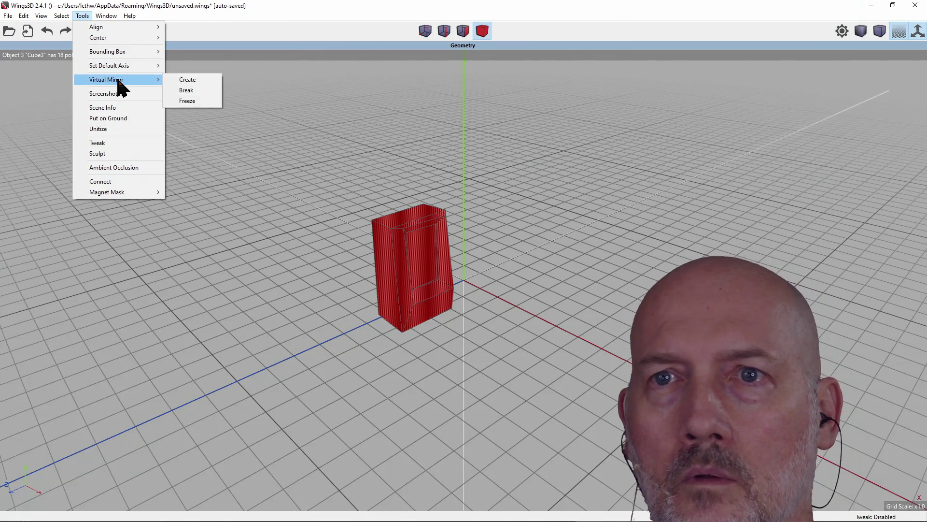
pyautogui.click(116, 118)
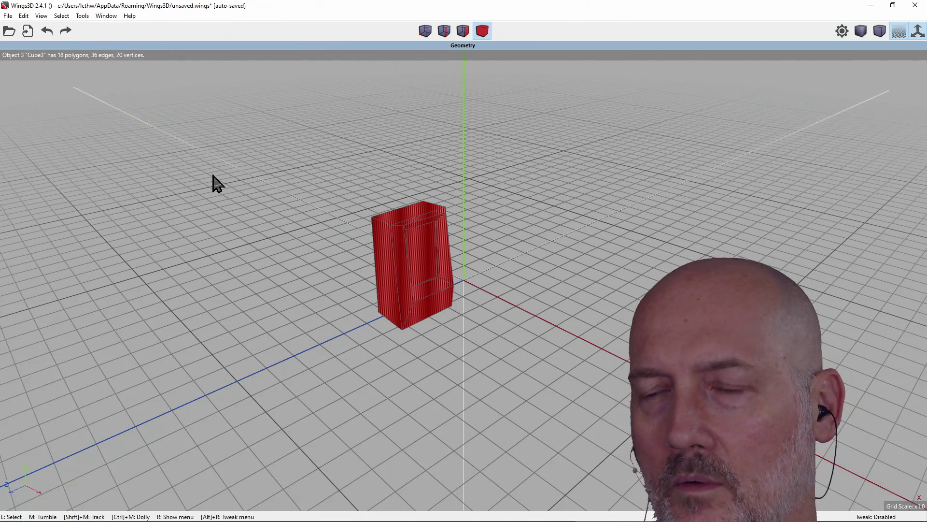
pyautogui.moveTo(286, 245)
pyautogui.mouseDown(button='middle')
pyautogui.moveTo(376, 217)
pyautogui.moveTo(327, 251)
pyautogui.moveTo(357, 230)
pyautogui.moveTo(357, 212)
pyautogui.moveTo(356, 228)
pyautogui.mouseUp(button='middle')
pyautogui.scroll(3, 360, 234)
pyautogui.scroll(3, 356, 228)
pyautogui.scroll(-5, 356, 232)
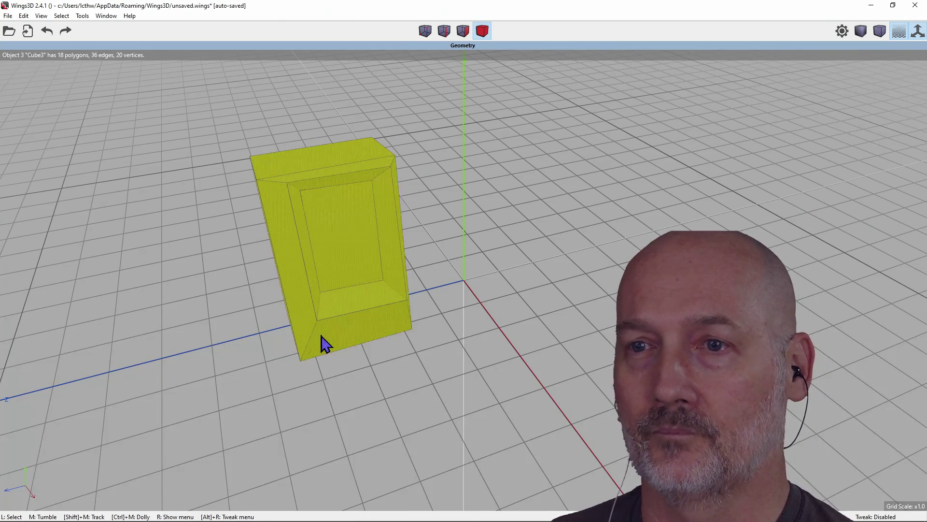
# Step: Orbit around the box and undo its most recent edit
pyautogui.moveTo(444, 299)
pyautogui.mouseDown(button='middle')
pyautogui.moveTo(434, 271)
pyautogui.moveTo(447, 309)
pyautogui.moveTo(441, 300)
pyautogui.mouseUp(button='middle')
pyautogui.moveTo(469, 271)
pyautogui.mouseDown(button='middle')
pyautogui.moveTo(521, 278)
pyautogui.moveTo(464, 261)
pyautogui.moveTo(519, 236)
pyautogui.mouseUp(button='middle')
pyautogui.moveTo(559, 214)
pyautogui.mouseDown(button='middle')
pyautogui.moveTo(632, 225)
pyautogui.moveTo(439, 245)
pyautogui.moveTo(463, 227)
pyautogui.moveTo(412, 246)
pyautogui.mouseUp(button='middle')
pyautogui.scroll(-2, 412, 246)
pyautogui.moveTo(626, 235)
pyautogui.mouseDown(button='middle')
pyautogui.moveTo(555, 235)
pyautogui.moveTo(626, 236)
pyautogui.mouseUp(button='middle')
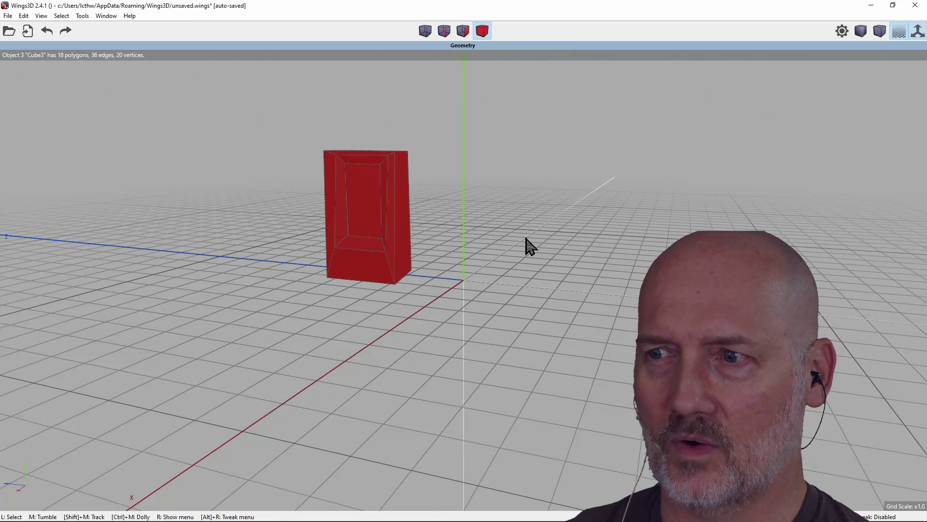
pyautogui.hotkey('ctrl', 'z')
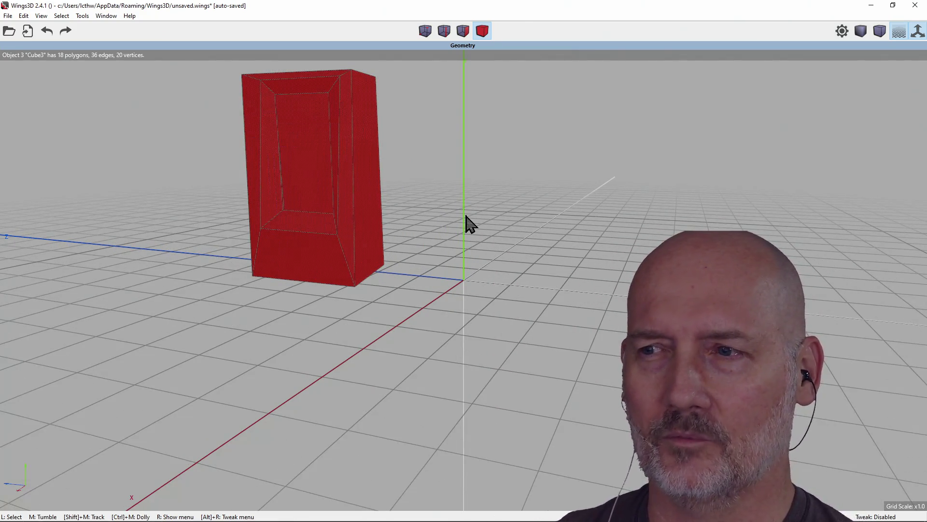
# Step: Undo two more edits while orbiting, then bring up the File menu
pyautogui.moveTo(464, 261)
pyautogui.mouseDown(button='middle')
pyautogui.moveTo(541, 242)
pyautogui.moveTo(521, 208)
pyautogui.mouseUp(button='middle')
pyautogui.moveTo(408, 211)
pyautogui.mouseDown(button='middle')
pyautogui.moveTo(511, 189)
pyautogui.moveTo(425, 193)
pyautogui.moveTo(406, 208)
pyautogui.moveTo(425, 186)
pyautogui.moveTo(474, 193)
pyautogui.moveTo(492, 179)
pyautogui.mouseUp(button='middle')
pyautogui.scroll(-2, 463, 193)
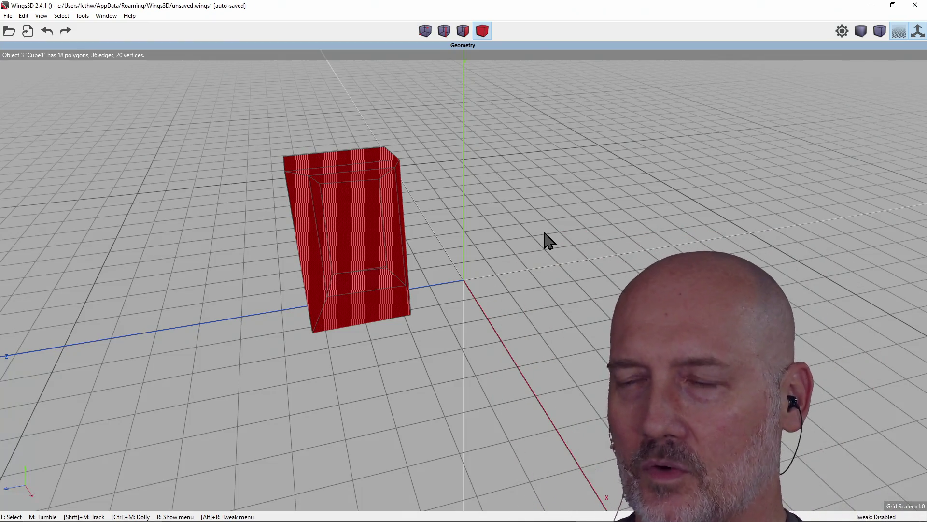
pyautogui.hotkey('ctrl', 'z')
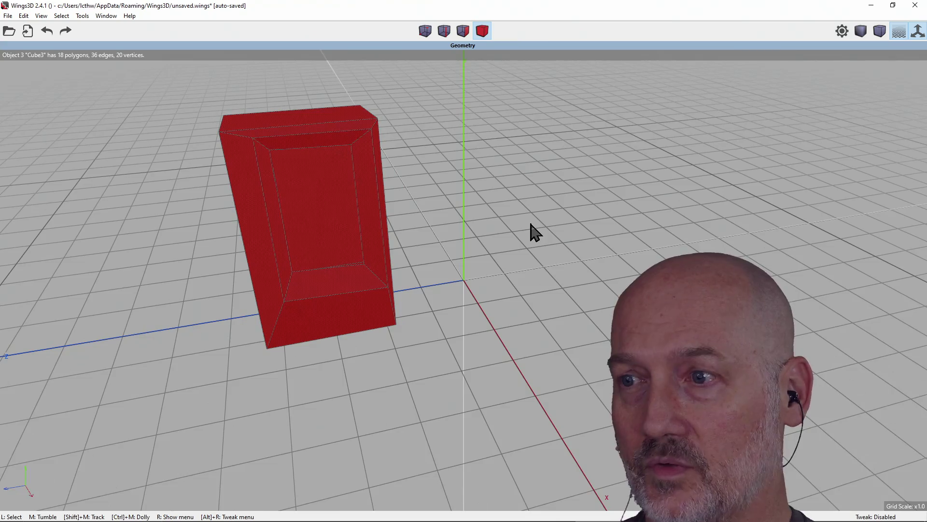
pyautogui.hotkey('ctrl', 'z')
pyautogui.moveTo(499, 230)
pyautogui.mouseDown(button='middle')
pyautogui.moveTo(686, 224)
pyautogui.moveTo(333, 214)
pyautogui.mouseUp(button='middle')
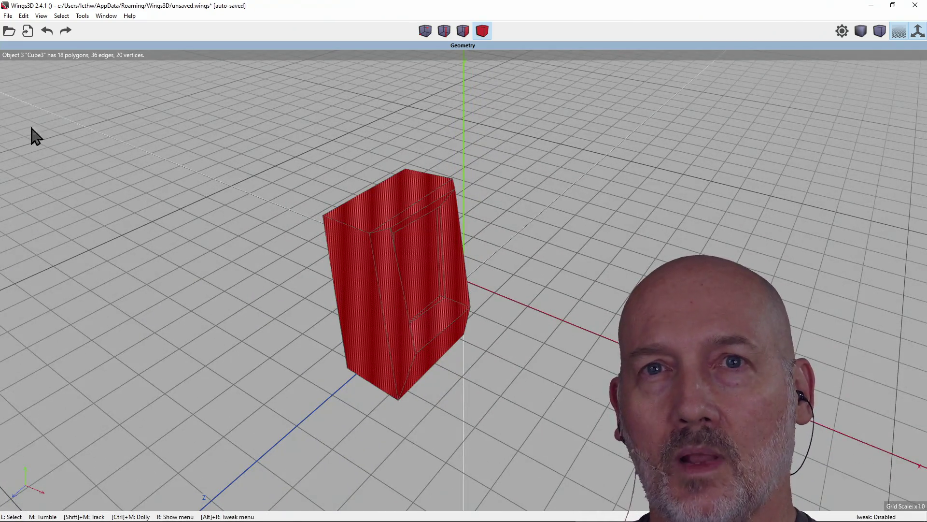
pyautogui.click(7, 16)
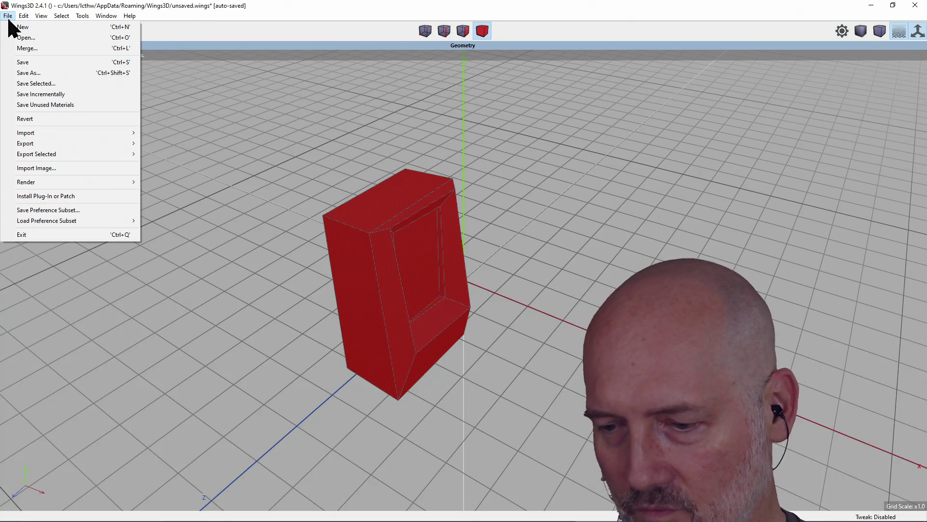
# Step: Dismiss Wings3D's File menu without choosing any file operation
pyautogui.click(261, 12)
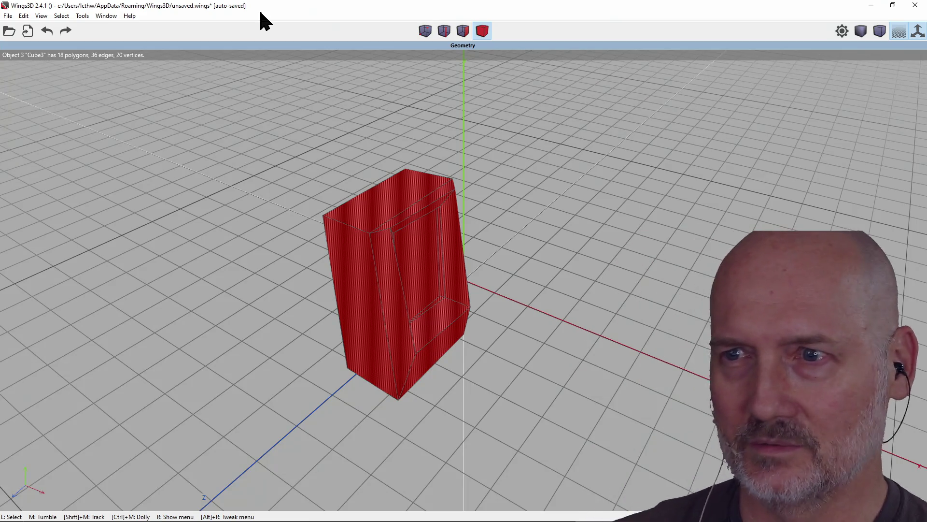
pyautogui.moveTo(498, 172)
pyautogui.mouseDown(button='middle')
pyautogui.moveTo(466, 220)
pyautogui.moveTo(490, 180)
pyautogui.mouseUp(button='middle')
pyautogui.moveTo(446, 218)
pyautogui.mouseDown(button='middle')
pyautogui.moveTo(445, 193)
pyautogui.moveTo(461, 192)
pyautogui.moveTo(437, 193)
pyautogui.moveTo(521, 196)
pyautogui.moveTo(524, 213)
pyautogui.moveTo(531, 191)
pyautogui.moveTo(473, 188)
pyautogui.moveTo(464, 174)
pyautogui.moveTo(445, 179)
pyautogui.moveTo(447, 189)
pyautogui.moveTo(425, 164)
pyautogui.moveTo(376, 172)
pyautogui.moveTo(355, 140)
pyautogui.moveTo(482, 209)
pyautogui.moveTo(424, 208)
pyautogui.moveTo(459, 213)
pyautogui.mouseUp(button='middle')
pyautogui.moveTo(599, 255)
pyautogui.mouseDown(button='middle')
pyautogui.moveTo(435, 271)
pyautogui.moveTo(473, 271)
pyautogui.moveTo(454, 270)
pyautogui.mouseUp(button='middle')
pyautogui.moveTo(597, 278); pyautogui.dragTo(440, 282, button='middle')
pyautogui.moveTo(650, 256); pyautogui.dragTo(603, 203, button='middle')
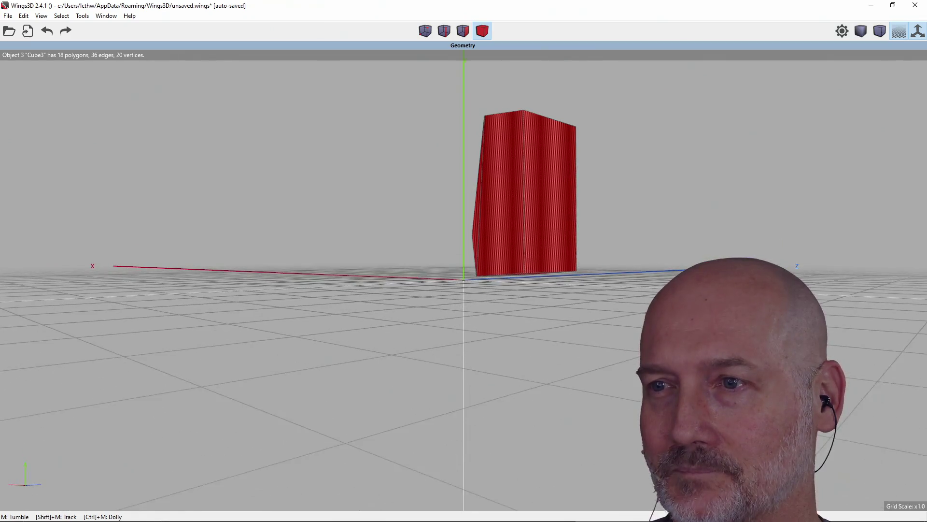
pyautogui.scroll(3, 623, 218)
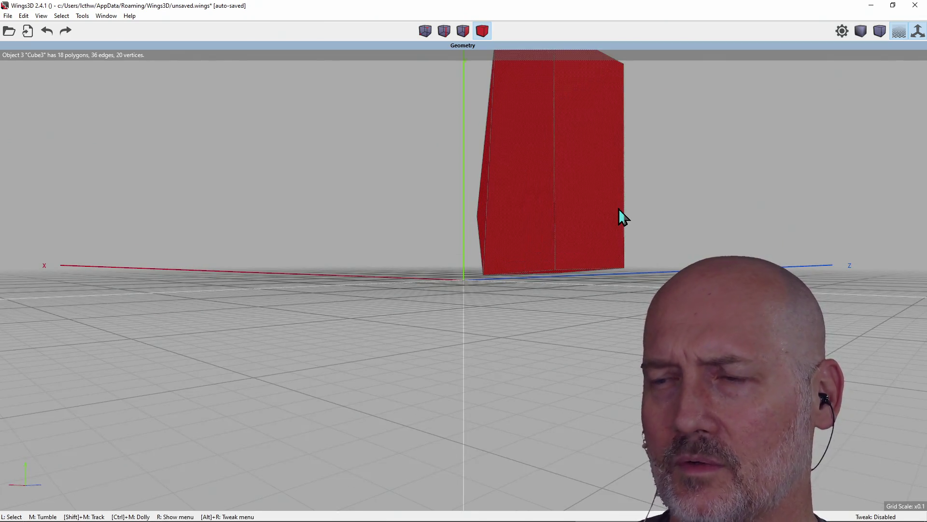
pyautogui.scroll(-1, 623, 217)
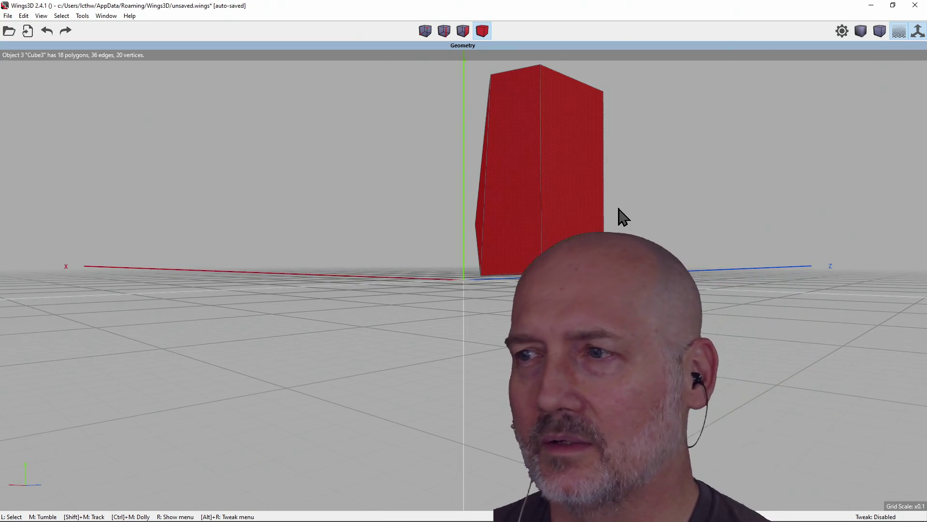
pyautogui.moveTo(617, 227); pyautogui.dragTo(617, 213, button='middle')
pyautogui.scroll(-1, 617, 210)
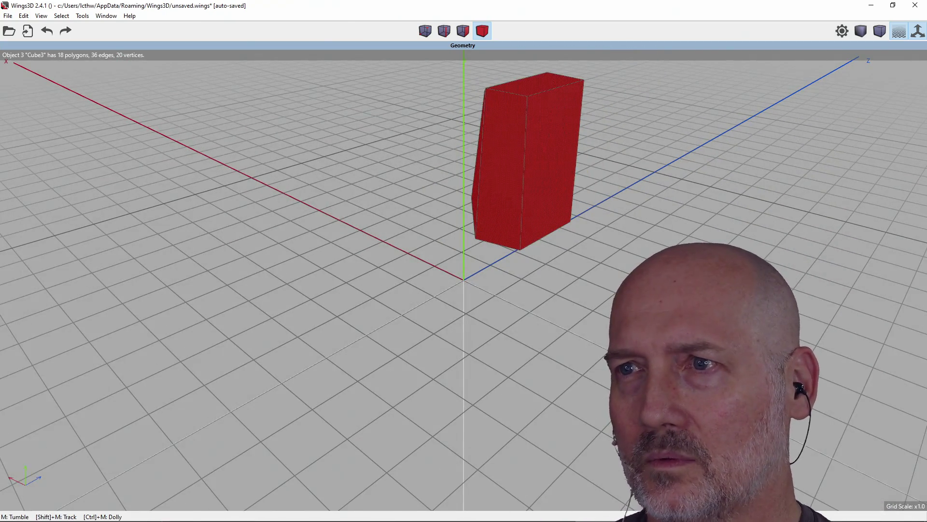
pyautogui.moveTo(585, 186)
pyautogui.mouseDown(button='middle')
pyautogui.moveTo(556, 174)
pyautogui.moveTo(444, 190)
pyautogui.mouseUp(button='middle')
pyautogui.moveTo(600, 175)
pyautogui.mouseDown(button='middle')
pyautogui.moveTo(498, 186)
pyautogui.moveTo(531, 179)
pyautogui.moveTo(502, 174)
pyautogui.moveTo(463, 184)
pyautogui.mouseUp(button='middle')
pyautogui.moveTo(612, 167)
pyautogui.mouseDown(button='middle')
pyautogui.moveTo(570, 170)
pyautogui.moveTo(613, 167)
pyautogui.mouseUp(button='middle')
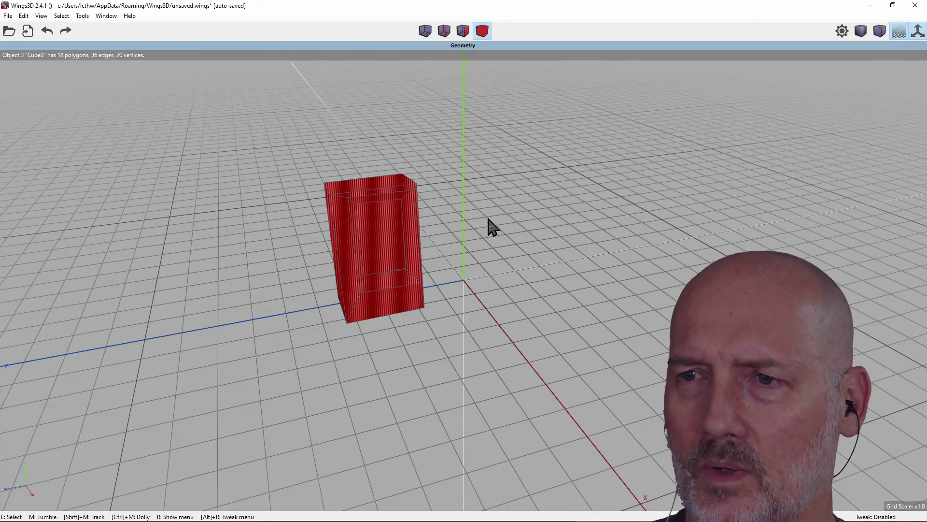
pyautogui.moveTo(464, 234)
pyautogui.mouseDown(button='middle')
pyautogui.moveTo(125, 231)
pyautogui.moveTo(544, 246)
pyautogui.moveTo(488, 246)
pyautogui.moveTo(608, 232)
pyautogui.moveTo(544, 247)
pyautogui.moveTo(608, 243)
pyautogui.mouseUp(button='middle')
pyautogui.scroll(3, 547, 247)
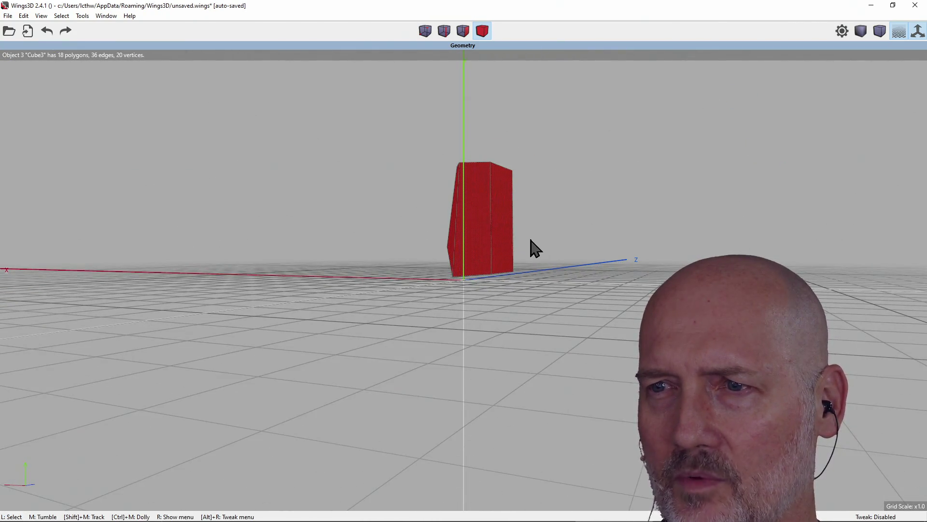
pyautogui.moveTo(608, 243)
pyautogui.mouseDown(button='middle')
pyautogui.moveTo(589, 243)
pyautogui.moveTo(643, 242)
pyautogui.moveTo(574, 244)
pyautogui.mouseUp(button='middle')
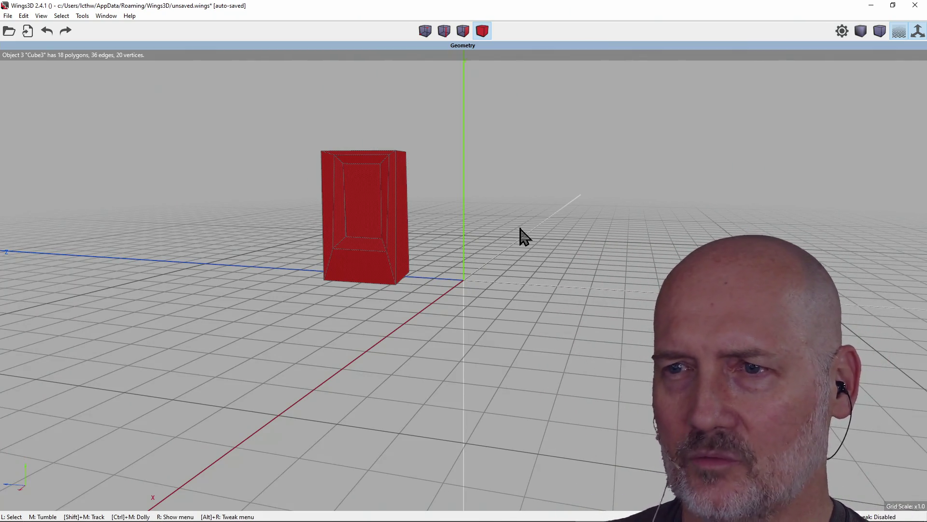
pyautogui.moveTo(575, 243)
pyautogui.mouseDown(button='middle')
pyautogui.moveTo(657, 242)
pyautogui.moveTo(604, 243)
pyautogui.mouseUp(button='middle')
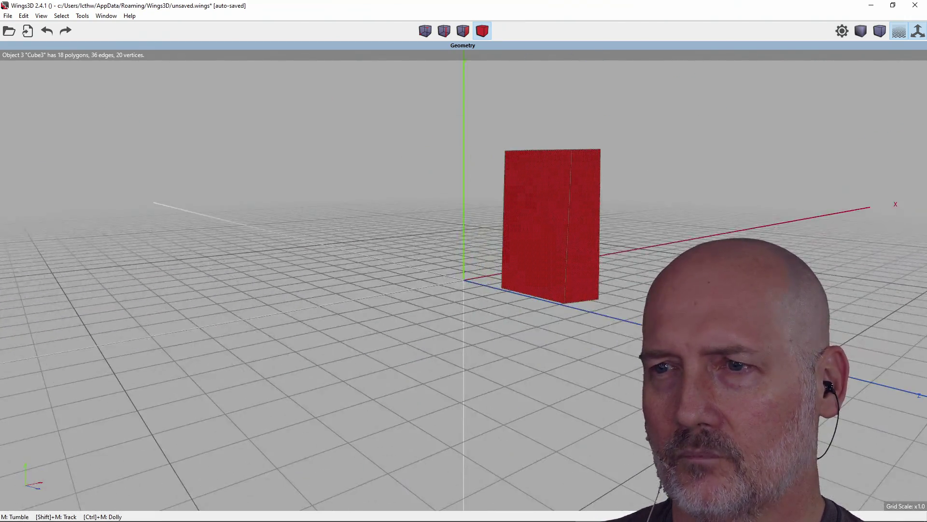
pyautogui.moveTo(604, 242); pyautogui.dragTo(532, 244, button='middle')
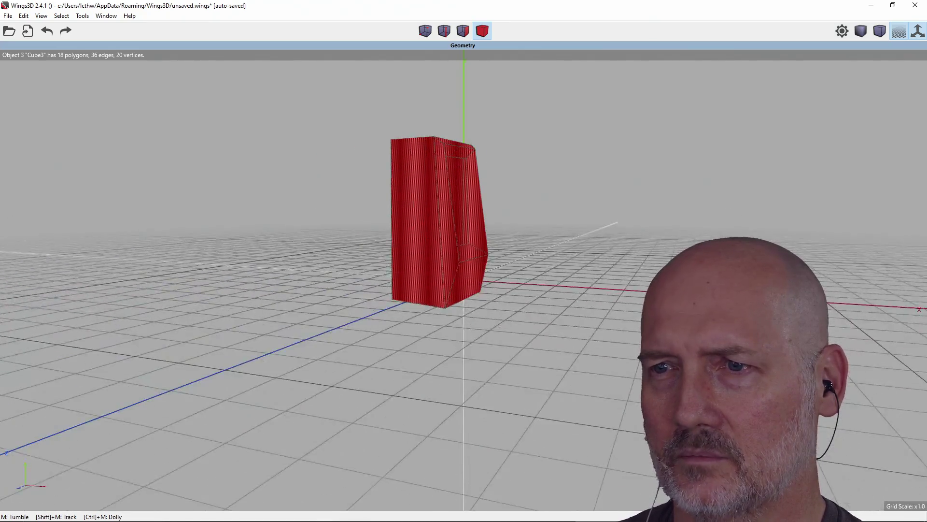
pyautogui.moveTo(531, 244); pyautogui.dragTo(458, 246, button='middle')
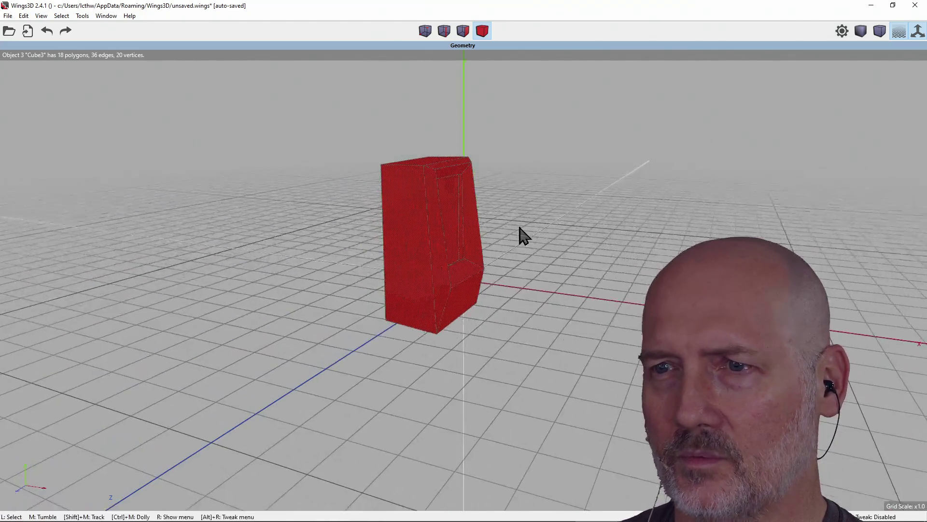
pyautogui.scroll(3, 520, 228)
pyautogui.scroll(-3, 522, 234)
pyautogui.moveTo(522, 234)
pyautogui.mouseDown(button='middle')
pyautogui.moveTo(463, 227)
pyautogui.moveTo(541, 239)
pyautogui.moveTo(523, 236)
pyautogui.mouseUp(button='middle')
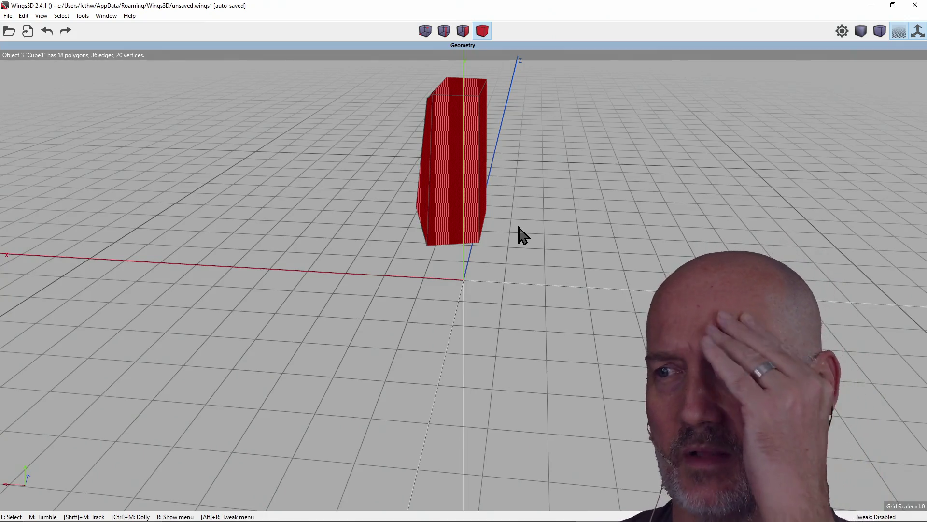
pyautogui.moveTo(532, 230)
pyautogui.mouseDown(button='middle')
pyautogui.moveTo(513, 219)
pyautogui.moveTo(511, 203)
pyautogui.moveTo(495, 206)
pyautogui.moveTo(551, 208)
pyautogui.moveTo(541, 203)
pyautogui.moveTo(509, 230)
pyautogui.moveTo(418, 221)
pyautogui.moveTo(524, 220)
pyautogui.moveTo(459, 223)
pyautogui.moveTo(511, 224)
pyautogui.mouseUp(button='middle')
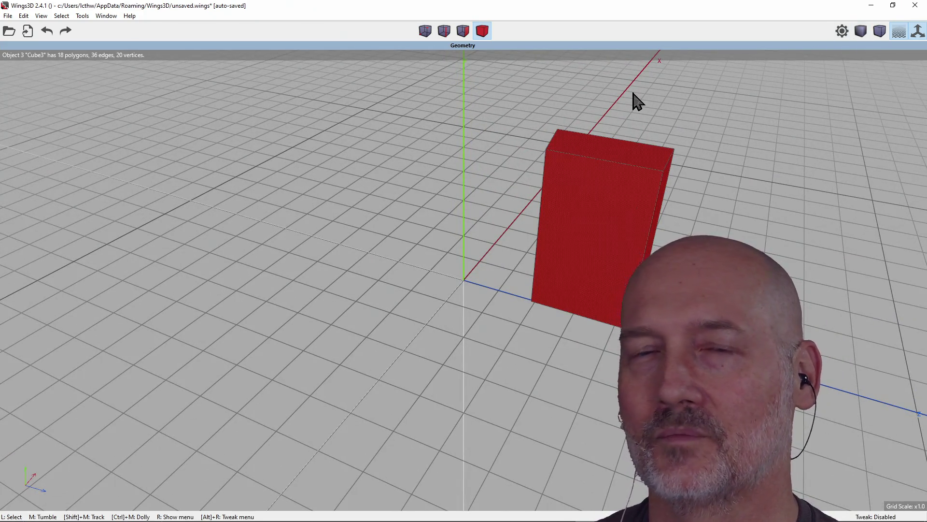
pyautogui.moveTo(584, 218); pyautogui.dragTo(480, 196, button='middle')
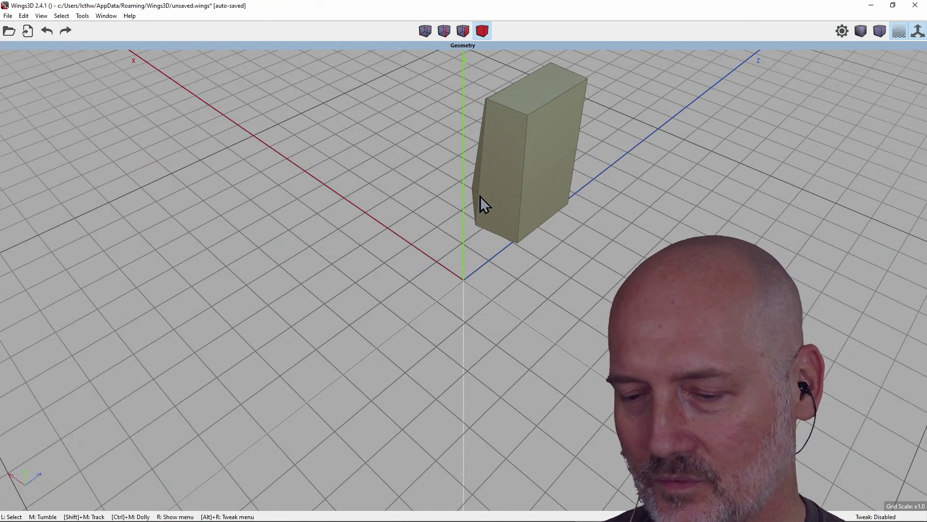
# Step: Select the box object and switch Wings3D to face selection mode
pyautogui.click(480, 196)
pyautogui.click(495, 194)
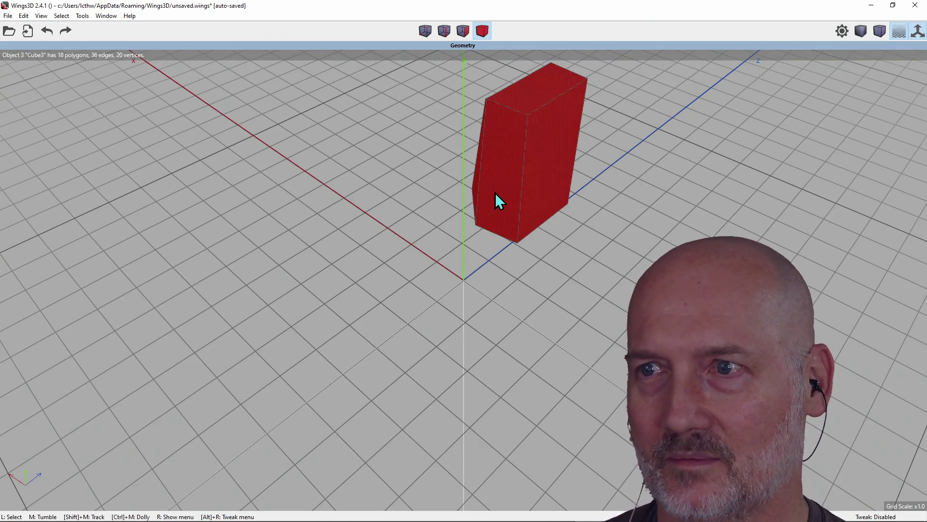
pyautogui.click(464, 31)
# Step: Clear the face selection and select only the box's narrow front face
pyautogui.click(498, 156)
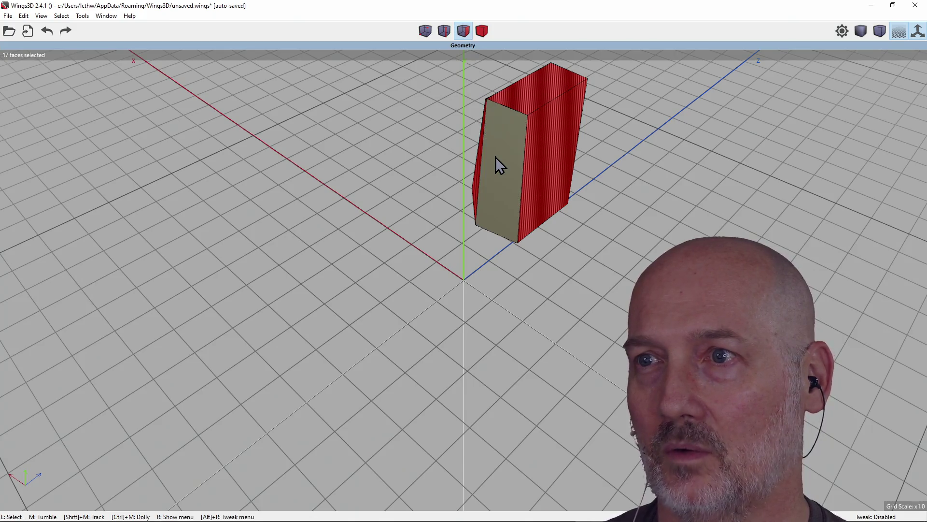
pyautogui.click(540, 158)
pyautogui.hotkey('ctrl', 'a')
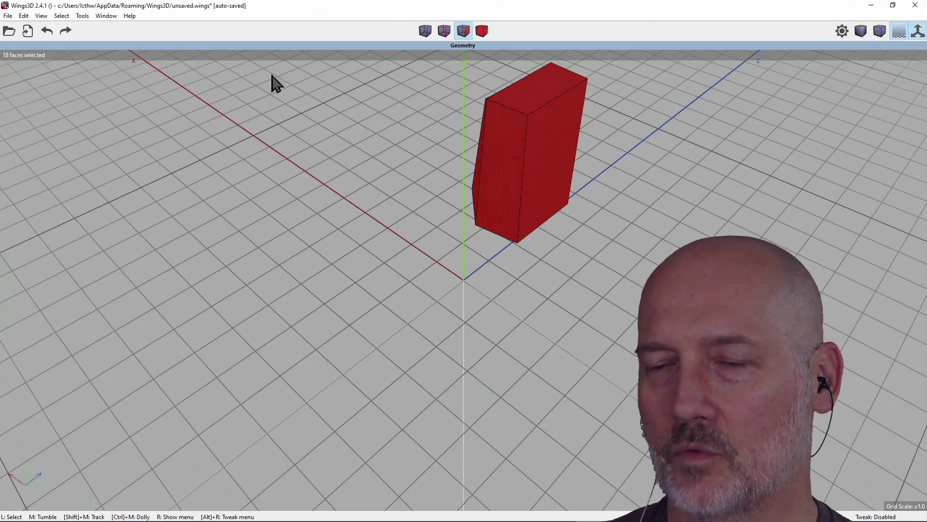
pyautogui.click(321, 89)
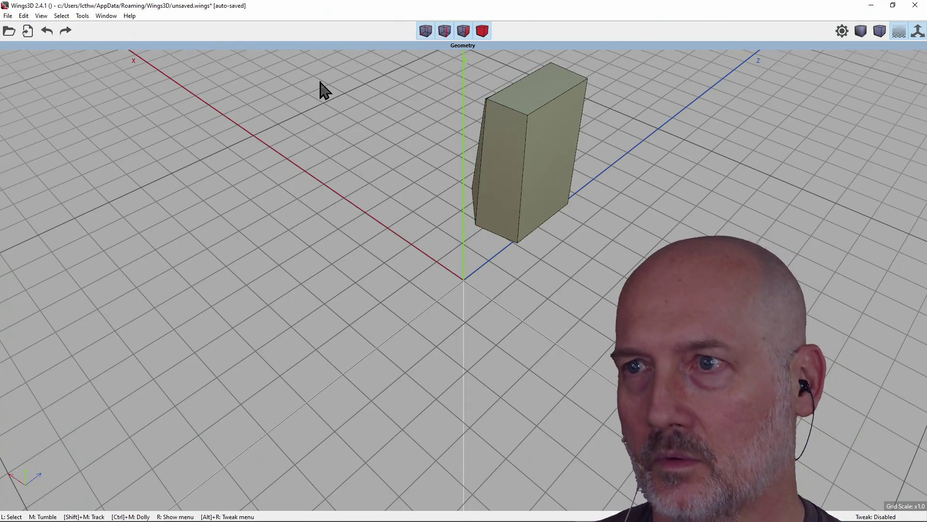
pyautogui.click(503, 161)
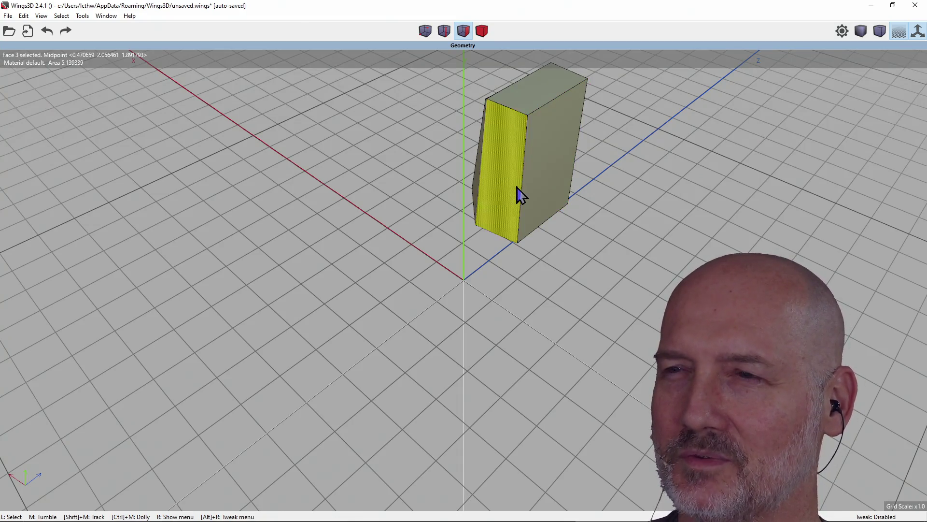
pyautogui.moveTo(578, 178)
pyautogui.mouseDown(button='middle')
pyautogui.moveTo(483, 185)
pyautogui.moveTo(471, 177)
pyautogui.mouseUp(button='middle')
# Step: Inset the selected front face into a recessed panel and orbit around to inspect it
pyautogui.click(399, 212)
pyautogui.moveTo(399, 213)
pyautogui.mouseDown(button='middle')
pyautogui.moveTo(341, 213)
pyautogui.moveTo(546, 188)
pyautogui.mouseUp(button='middle')
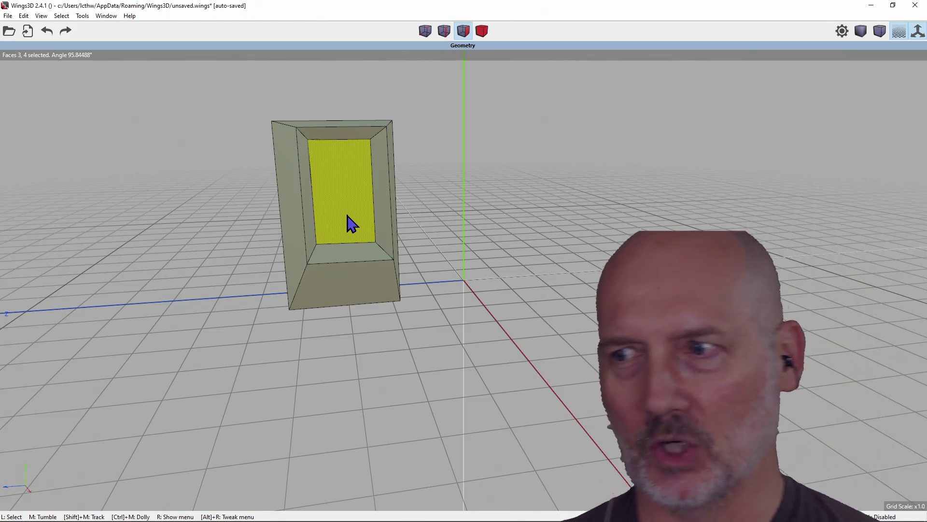
pyautogui.moveTo(439, 232)
pyautogui.mouseDown(button='middle')
pyautogui.moveTo(471, 218)
pyautogui.moveTo(415, 221)
pyautogui.moveTo(471, 219)
pyautogui.mouseUp(button='middle')
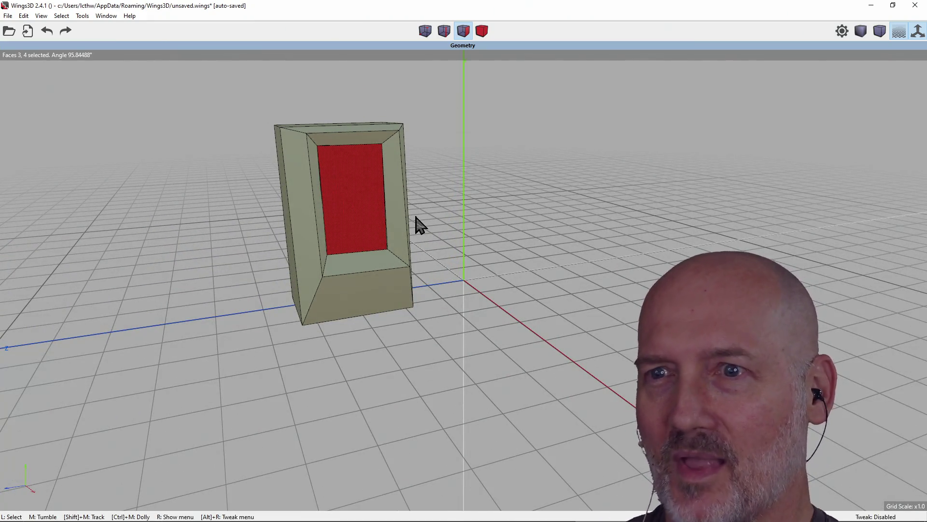
pyautogui.moveTo(447, 217)
pyautogui.mouseDown(button='middle')
pyautogui.moveTo(334, 224)
pyautogui.moveTo(502, 209)
pyautogui.moveTo(447, 189)
pyautogui.moveTo(424, 207)
pyautogui.moveTo(396, 208)
pyautogui.moveTo(492, 211)
pyautogui.mouseUp(button='middle')
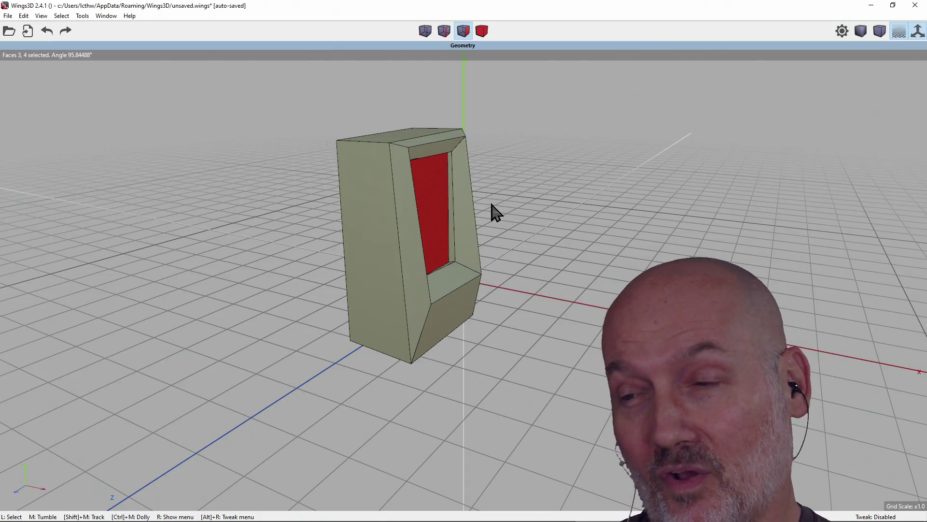
pyautogui.moveTo(551, 207)
pyautogui.mouseDown(button='middle')
pyautogui.moveTo(517, 208)
pyautogui.moveTo(551, 206)
pyautogui.mouseUp(button='middle')
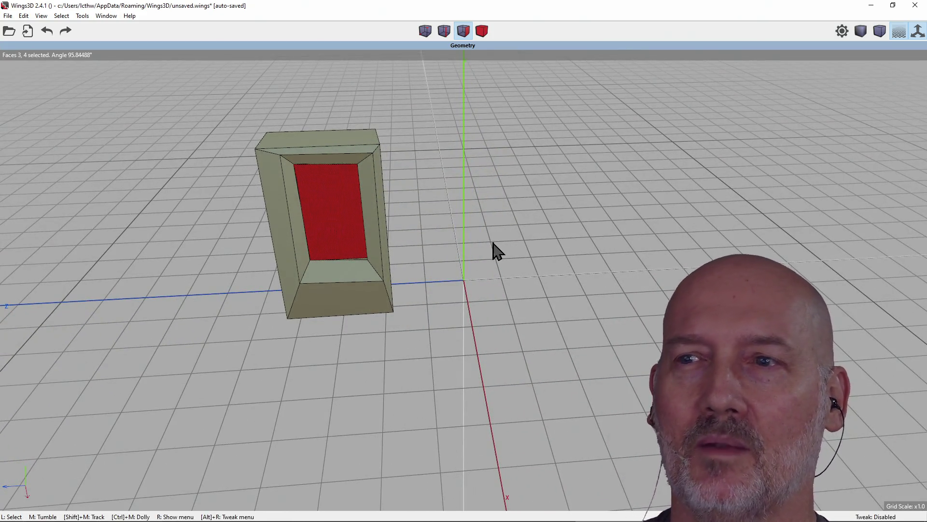
pyautogui.scroll(-2, 501, 246)
pyautogui.moveTo(500, 247); pyautogui.dragTo(473, 261, button='middle')
pyautogui.moveTo(502, 227); pyautogui.dragTo(507, 232, button='middle')
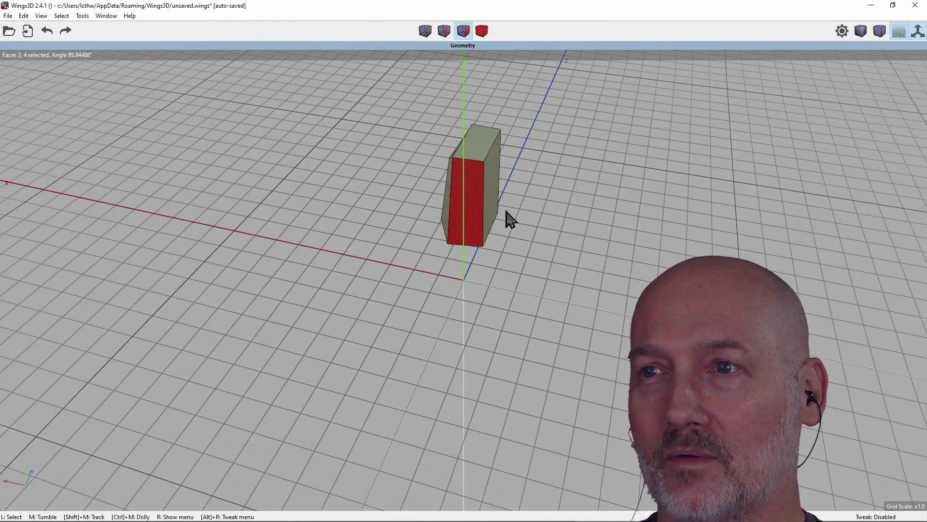
pyautogui.click(478, 145)
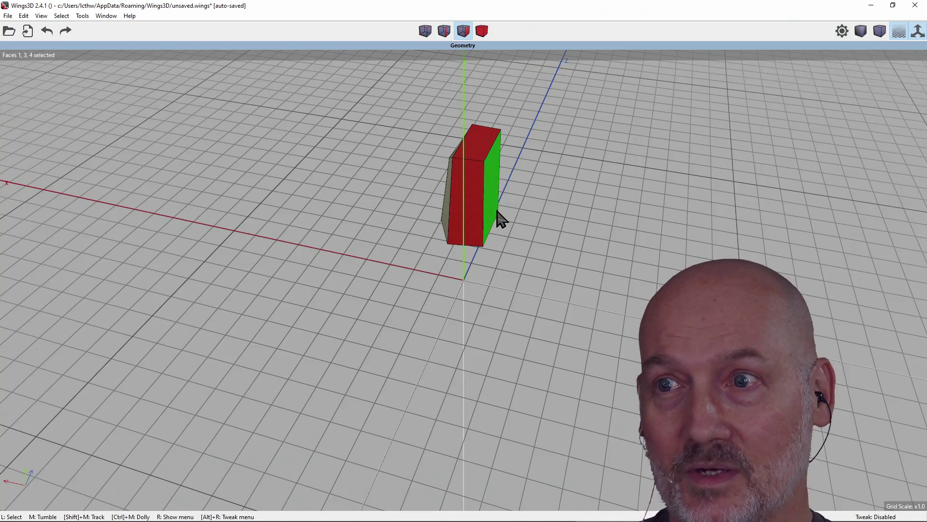
pyautogui.moveTo(480, 155); pyautogui.dragTo(474, 211)
pyautogui.moveTo(474, 211)
pyautogui.mouseDown(button='middle')
pyautogui.moveTo(434, 218)
pyautogui.moveTo(424, 201)
pyautogui.mouseUp(button='middle')
pyautogui.click(370, 251)
pyautogui.moveTo(370, 251); pyautogui.dragTo(372, 242, button='middle')
pyautogui.moveTo(524, 218)
pyautogui.mouseDown(button='middle')
pyautogui.moveTo(512, 220)
pyautogui.moveTo(524, 217)
pyautogui.mouseUp(button='middle')
pyautogui.click(502, 232)
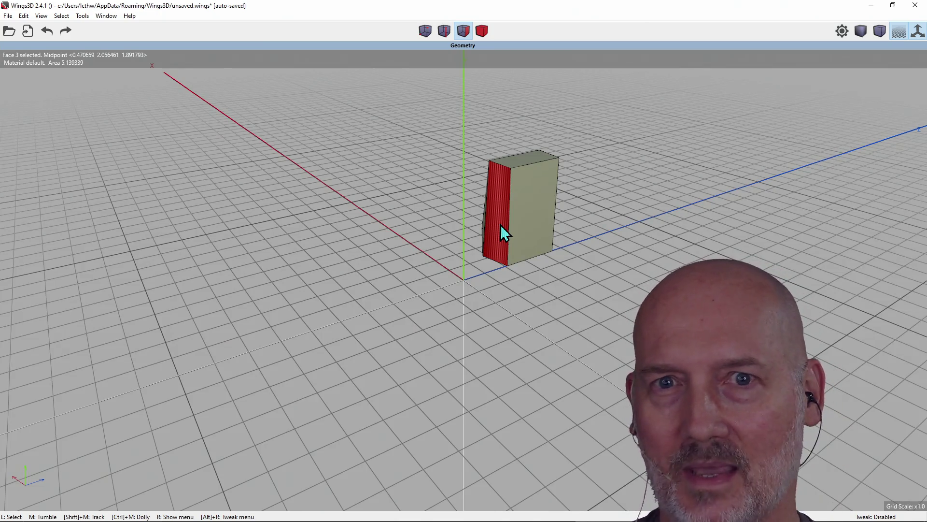
pyautogui.click(502, 232)
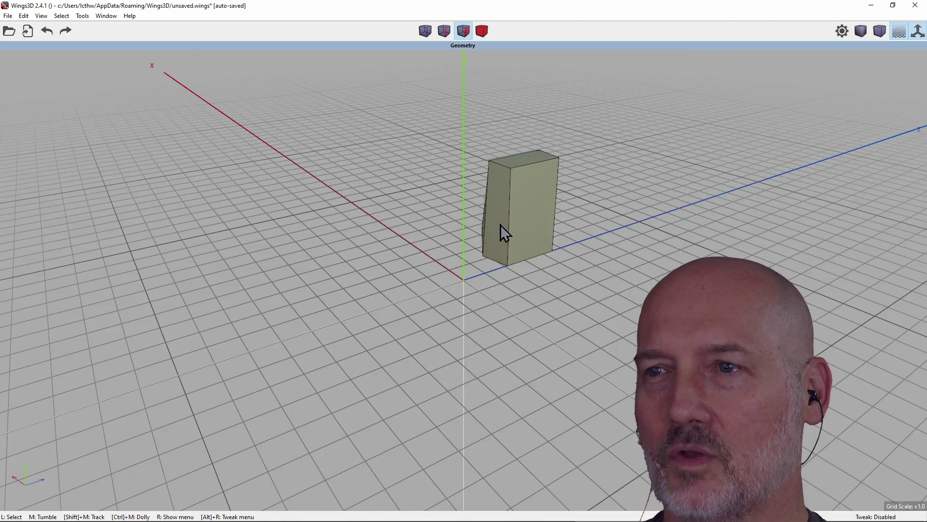
pyautogui.click(529, 245)
pyautogui.click(533, 245)
pyautogui.moveTo(546, 241)
pyautogui.mouseDown(button='middle')
pyautogui.moveTo(474, 256)
pyautogui.moveTo(512, 270)
pyautogui.mouseUp(button='middle')
pyautogui.moveTo(586, 175)
pyautogui.mouseDown(button='middle')
pyautogui.moveTo(531, 164)
pyautogui.moveTo(544, 151)
pyautogui.moveTo(382, 163)
pyautogui.moveTo(546, 153)
pyautogui.mouseUp(button='middle')
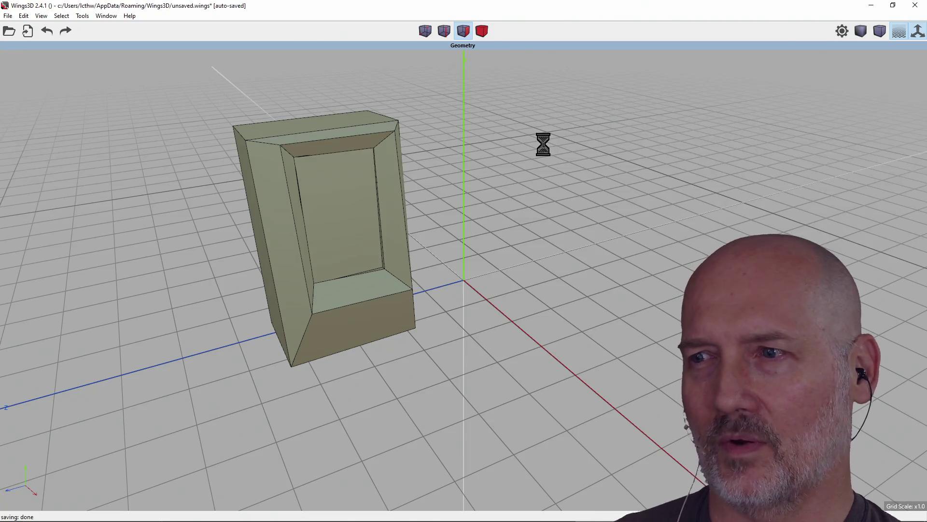
pyautogui.scroll(-3, 499, 140)
pyautogui.moveTo(499, 141); pyautogui.dragTo(463, 174, button='middle')
pyautogui.moveTo(463, 261)
pyautogui.mouseDown(button='middle')
pyautogui.moveTo(435, 263)
pyautogui.moveTo(483, 261)
pyautogui.moveTo(430, 259)
pyautogui.mouseUp(button='middle')
pyautogui.moveTo(528, 176)
pyautogui.mouseDown(button='middle')
pyautogui.moveTo(503, 179)
pyautogui.moveTo(555, 179)
pyautogui.moveTo(523, 169)
pyautogui.moveTo(599, 182)
pyautogui.moveTo(674, 180)
pyautogui.moveTo(628, 174)
pyautogui.moveTo(555, 188)
pyautogui.moveTo(669, 178)
pyautogui.moveTo(879, 190)
pyautogui.moveTo(575, 207)
pyautogui.mouseUp(button='middle')
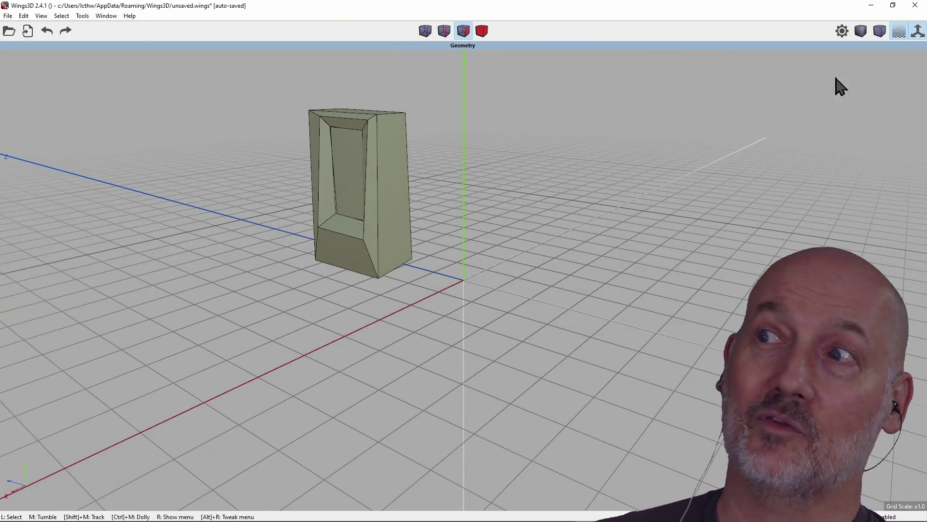
pyautogui.click(914, 6)
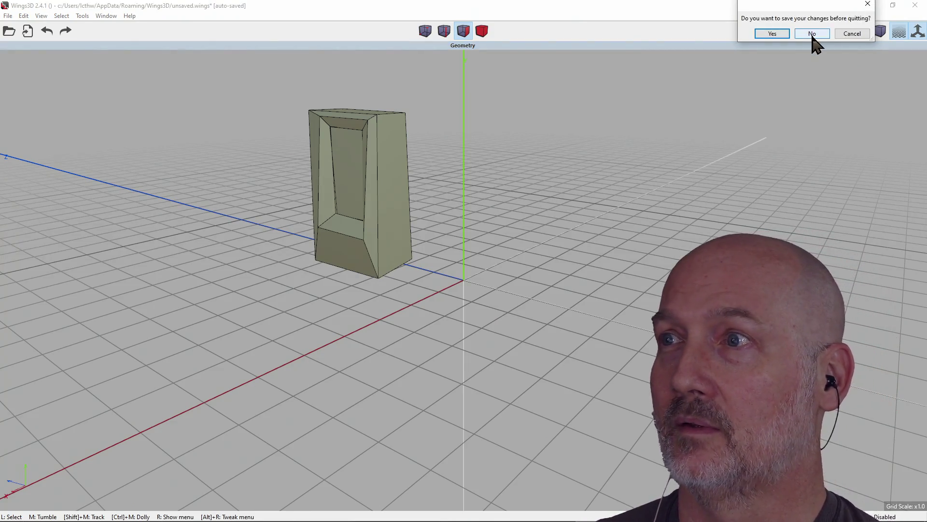
# Step: Close Wings3D, declining to save changes to the box model
pyautogui.click(816, 34)
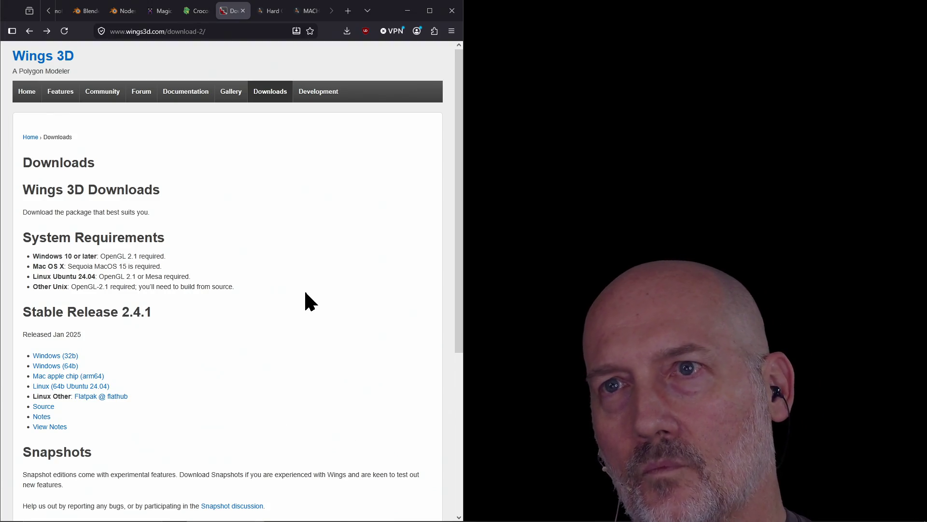
# Step: Move from the MACHIN3 tab to the Hard Ops bundle page and scroll through it
pyautogui.click(303, 13)
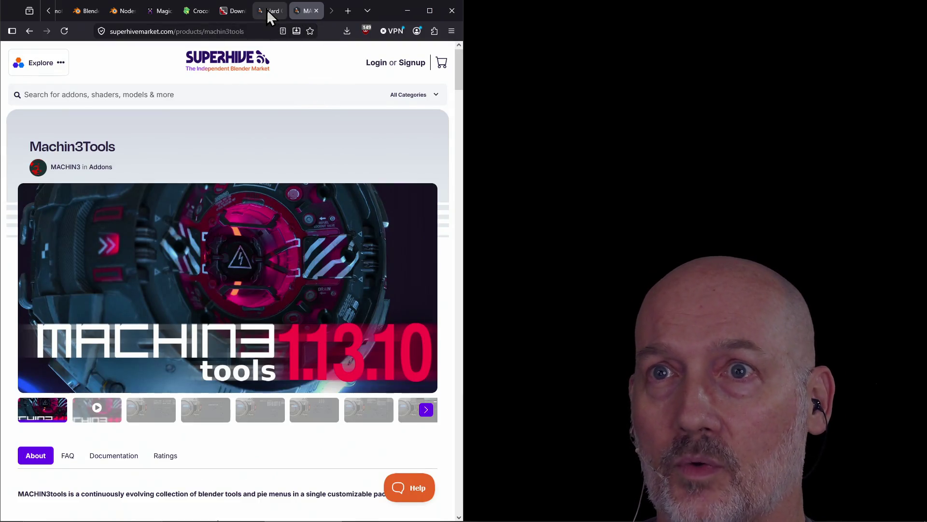
pyautogui.click(269, 13)
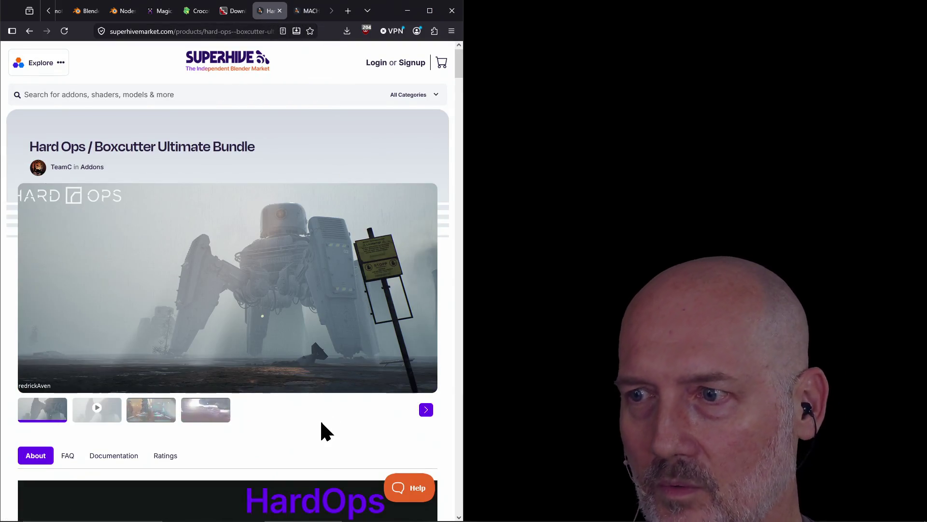
pyautogui.scroll(-2, 311, 427)
pyautogui.scroll(2, 299, 365)
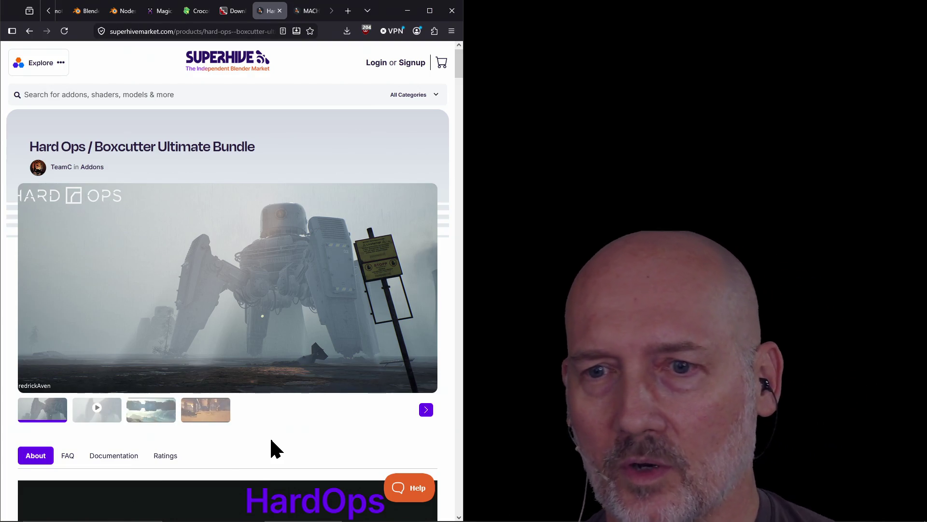
pyautogui.scroll(-2, 271, 441)
pyautogui.scroll(2, 272, 440)
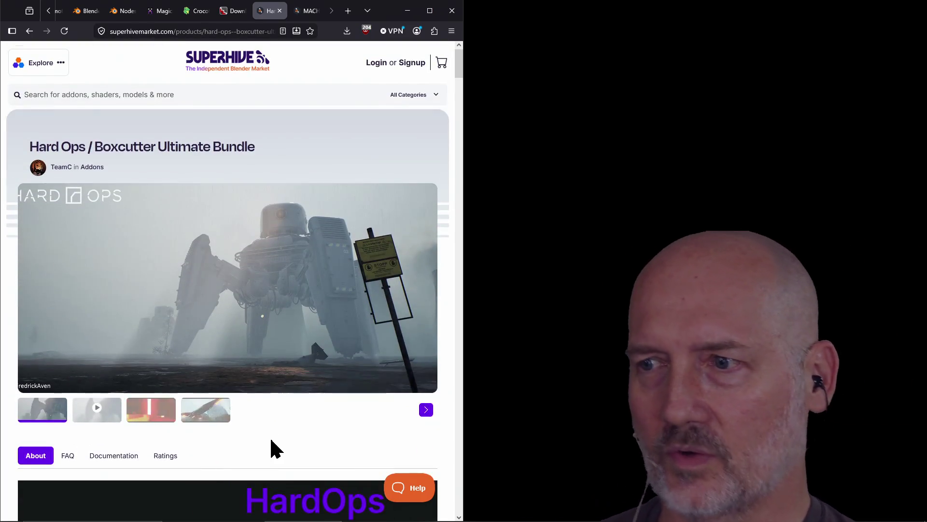
pyautogui.scroll(-20, 271, 440)
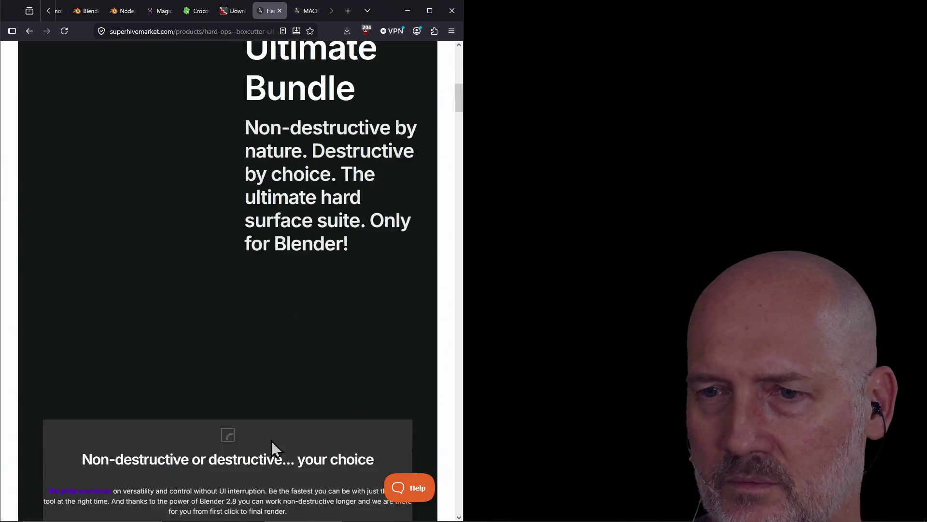
pyautogui.scroll(9, 272, 440)
pyautogui.scroll(10, 271, 440)
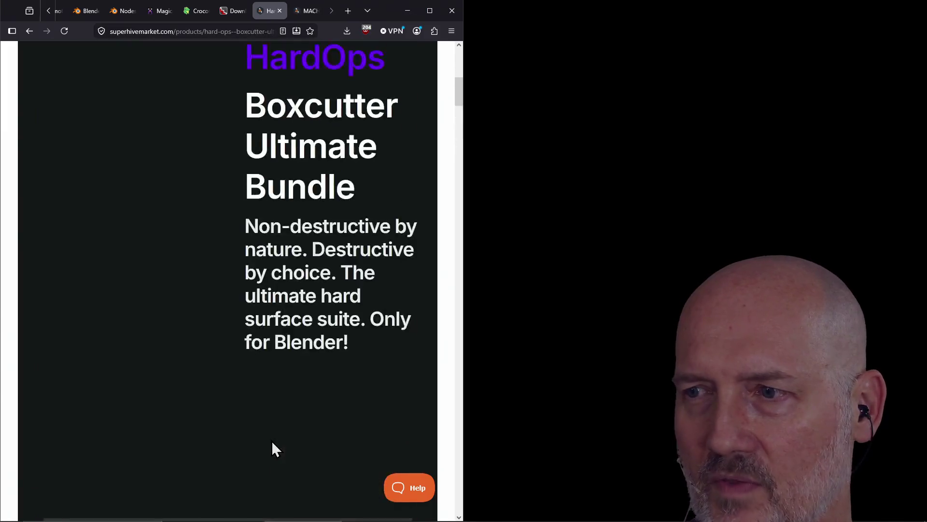
pyautogui.scroll(-3, 270, 437)
pyautogui.scroll(3, 271, 437)
pyautogui.scroll(-1, 271, 439)
pyautogui.scroll(1, 270, 440)
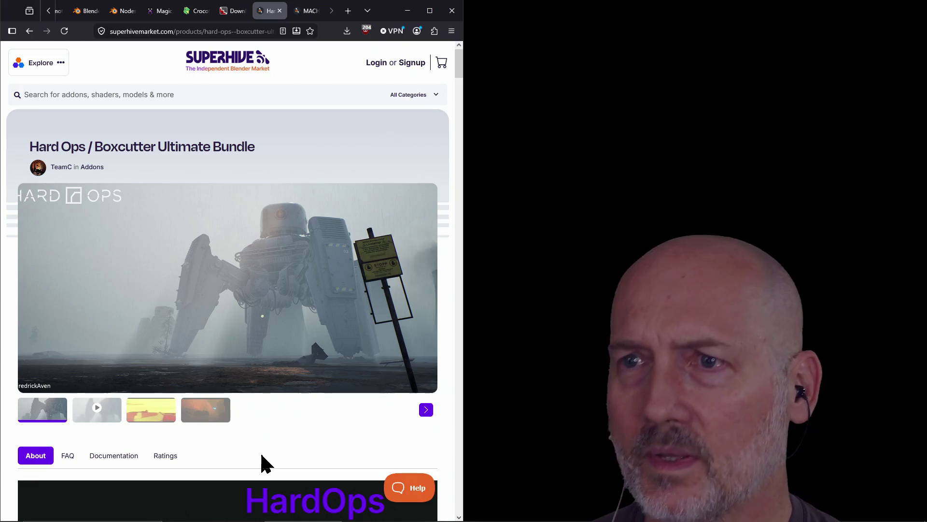
# Step: Open the system search to look for an application
pyautogui.press('super')
# Step: Launch Blender 5.1 via a 'bl' search and dismiss its startup splash
pyautogui.write('bl')
pyautogui.press('Return')
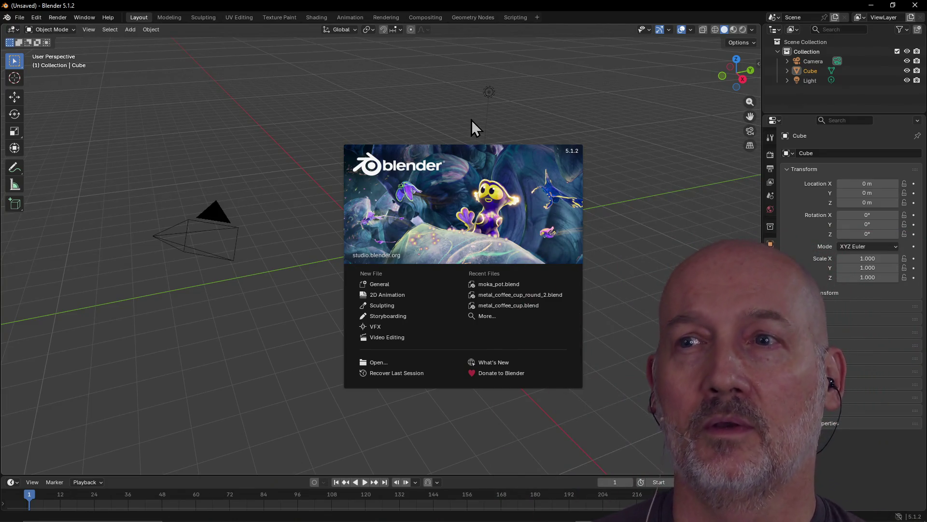
pyautogui.click(423, 191)
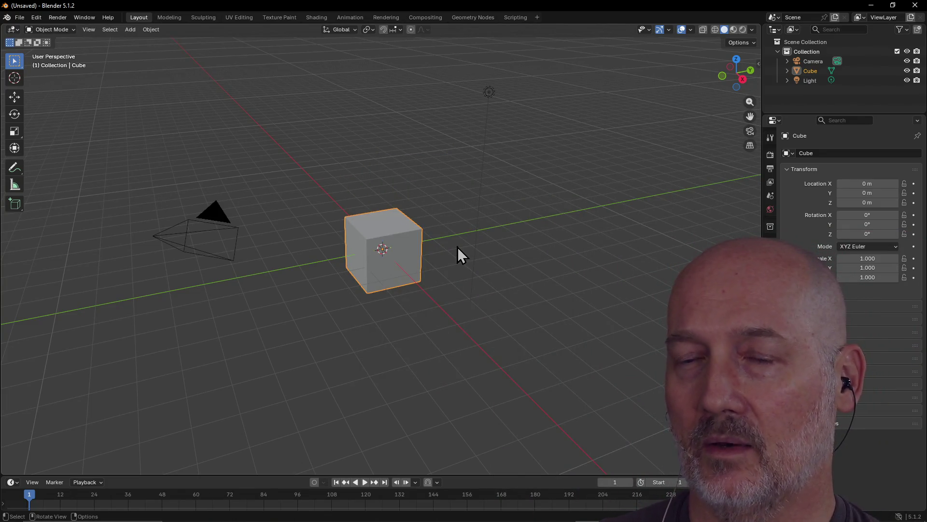
# Step: Orbit the default scene while selecting the camera, the light and finally the cube
pyautogui.moveTo(355, 254)
pyautogui.mouseDown(button='middle')
pyautogui.moveTo(433, 256)
pyautogui.moveTo(214, 260)
pyautogui.moveTo(248, 245)
pyautogui.moveTo(226, 242)
pyautogui.moveTo(314, 256)
pyautogui.moveTo(385, 250)
pyautogui.moveTo(219, 253)
pyautogui.moveTo(232, 232)
pyautogui.moveTo(388, 248)
pyautogui.moveTo(480, 245)
pyautogui.moveTo(532, 228)
pyautogui.mouseUp(button='middle')
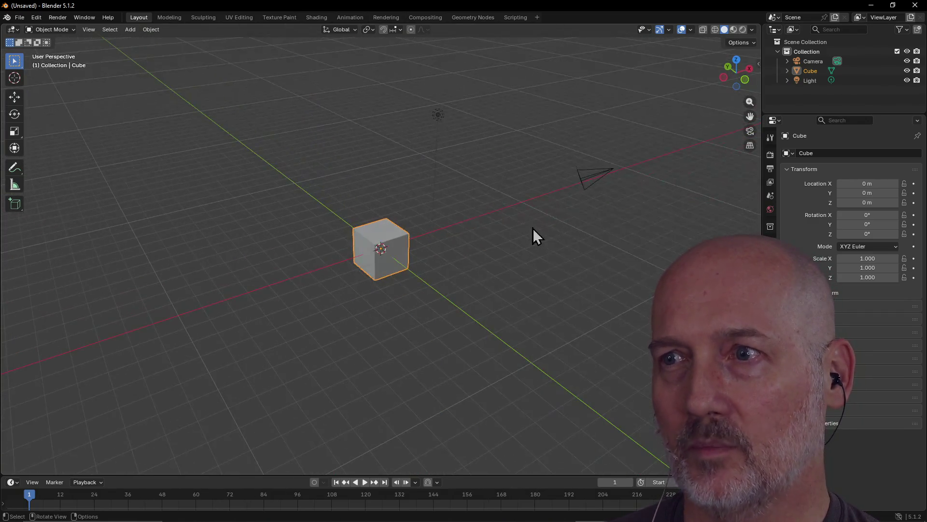
pyautogui.click(585, 177)
pyautogui.moveTo(483, 195); pyautogui.dragTo(472, 188, button='middle')
pyautogui.click(427, 115)
pyautogui.moveTo(455, 151)
pyautogui.mouseDown(button='middle')
pyautogui.moveTo(506, 175)
pyautogui.moveTo(523, 126)
pyautogui.mouseUp(button='middle')
pyautogui.click(520, 111)
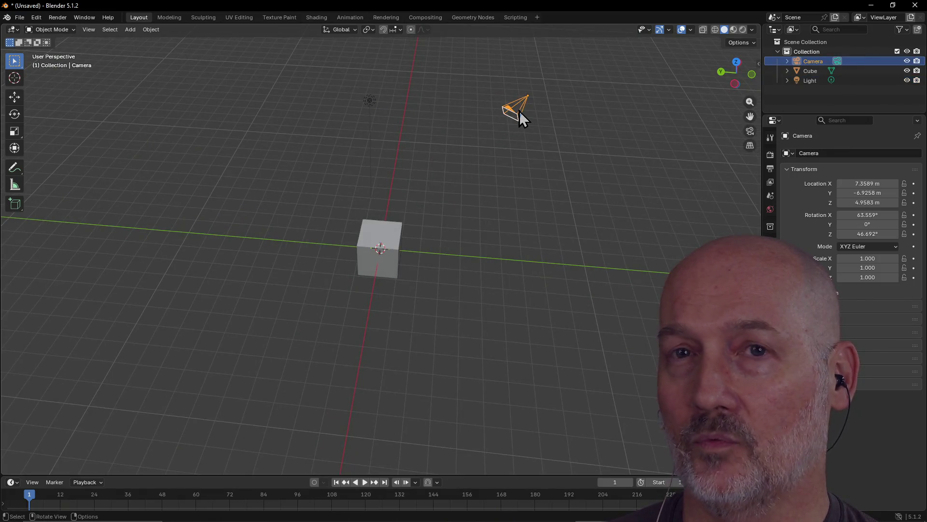
pyautogui.moveTo(464, 157)
pyautogui.mouseDown(button='middle')
pyautogui.moveTo(469, 134)
pyautogui.moveTo(394, 143)
pyautogui.moveTo(420, 158)
pyautogui.moveTo(386, 216)
pyautogui.moveTo(566, 195)
pyautogui.moveTo(505, 189)
pyautogui.moveTo(502, 215)
pyautogui.mouseUp(button='middle')
pyautogui.click(383, 238)
# Step: Zoom and orbit to look down on the cube before leaving Blender
pyautogui.scroll(2, 505, 190)
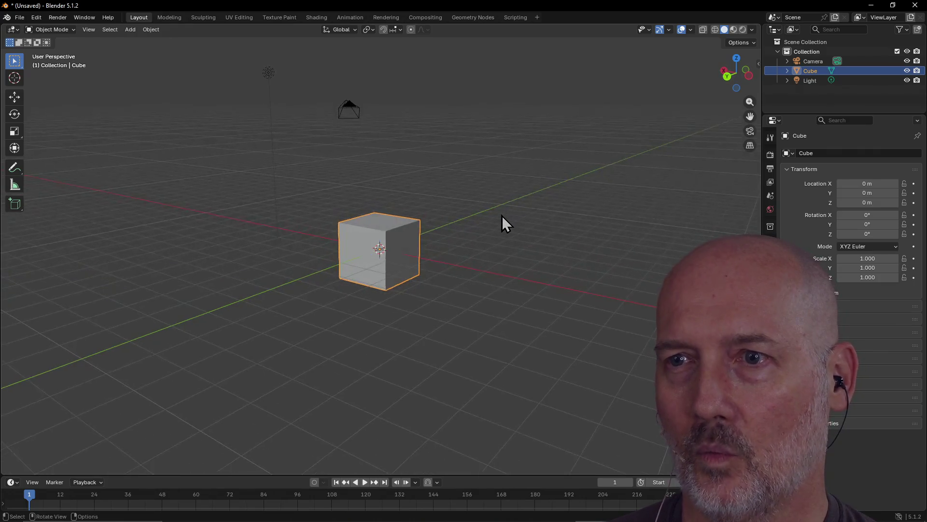
pyautogui.scroll(4, 502, 215)
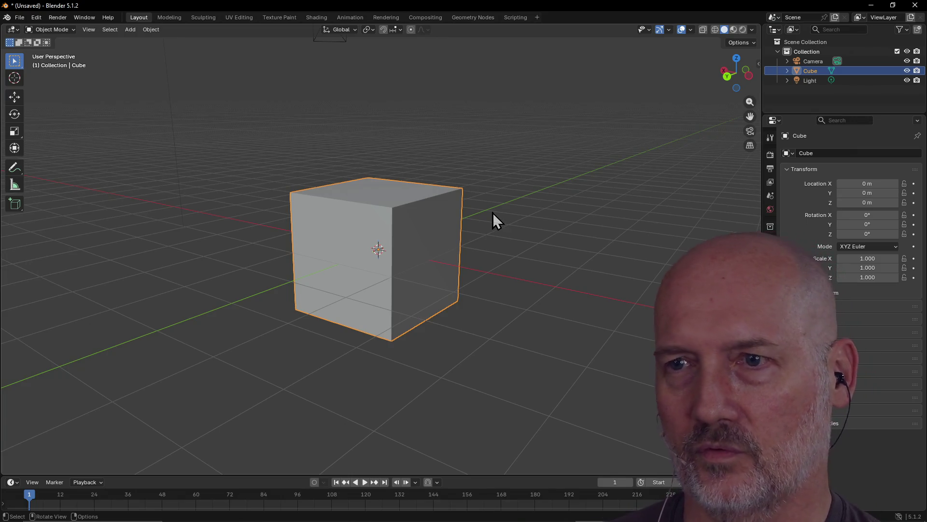
pyautogui.scroll(-5, 494, 216)
pyautogui.moveTo(493, 216)
pyautogui.mouseDown(button='middle')
pyautogui.moveTo(572, 240)
pyautogui.moveTo(641, 223)
pyautogui.moveTo(383, 250)
pyautogui.mouseUp(button='middle')
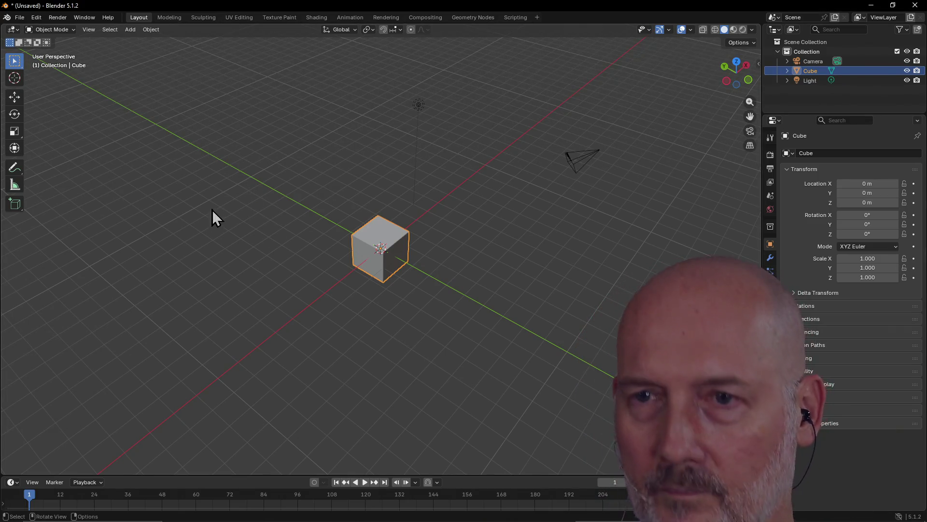
pyautogui.hotkey('alt', 'Tab')
pyautogui.hotkey('alt', 'Tab')
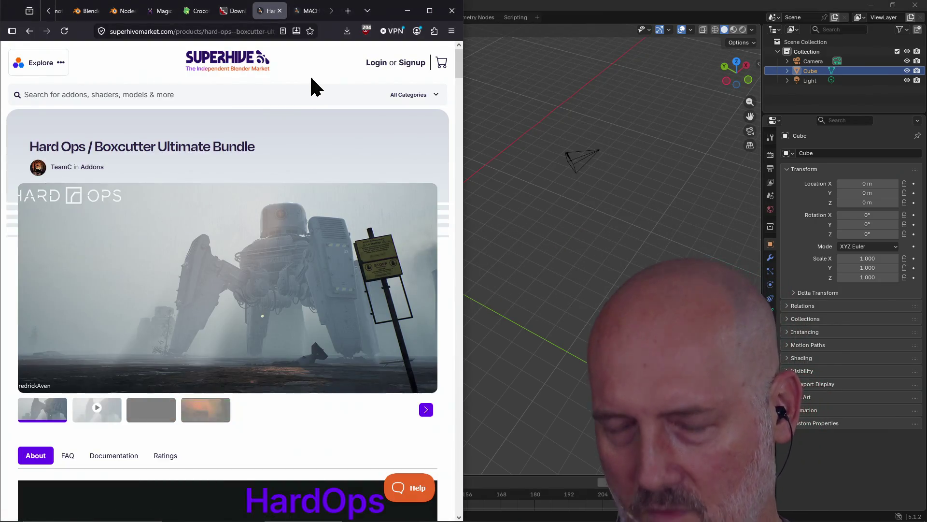
# Step: Search the web for 'pyside6' in a new tab and open its PyPI project page
pyautogui.hotkey('ctrl', 't')
pyautogui.write('pyside8')
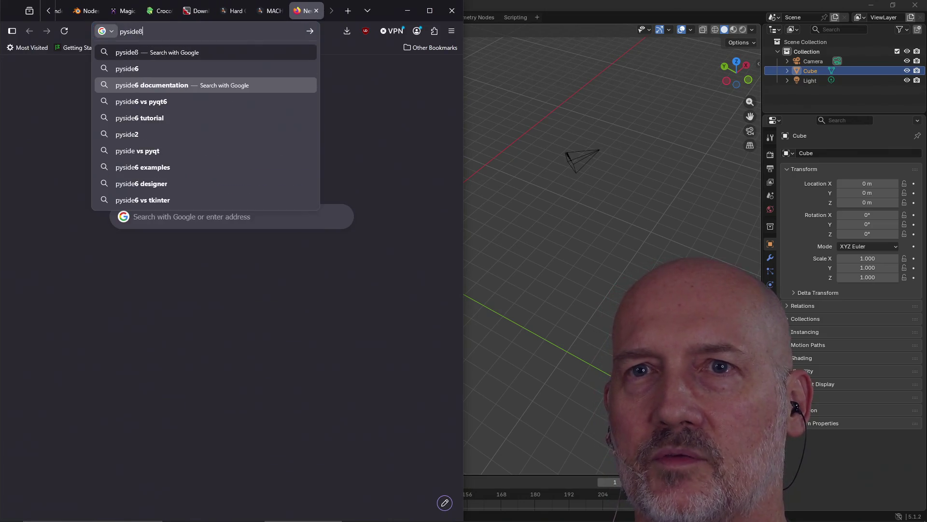
pyautogui.write('6')
pyautogui.press('Return')
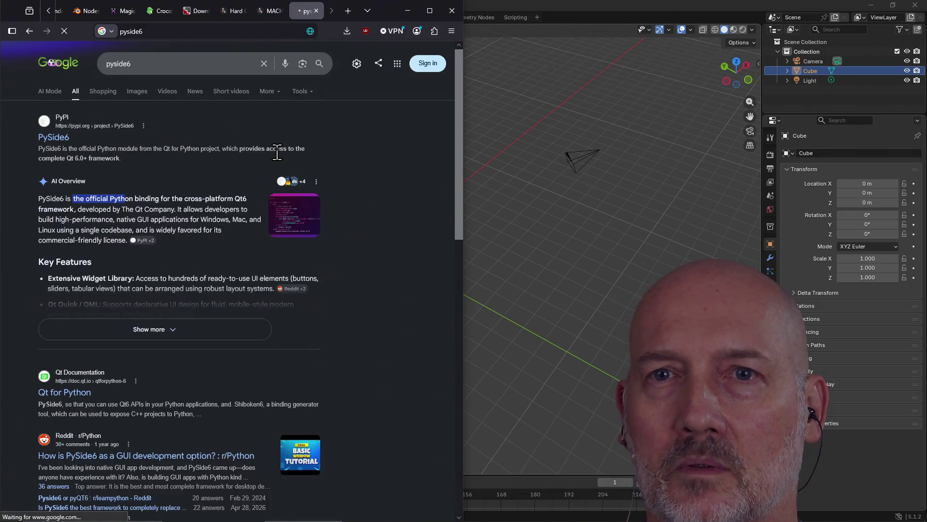
pyautogui.click(46, 137)
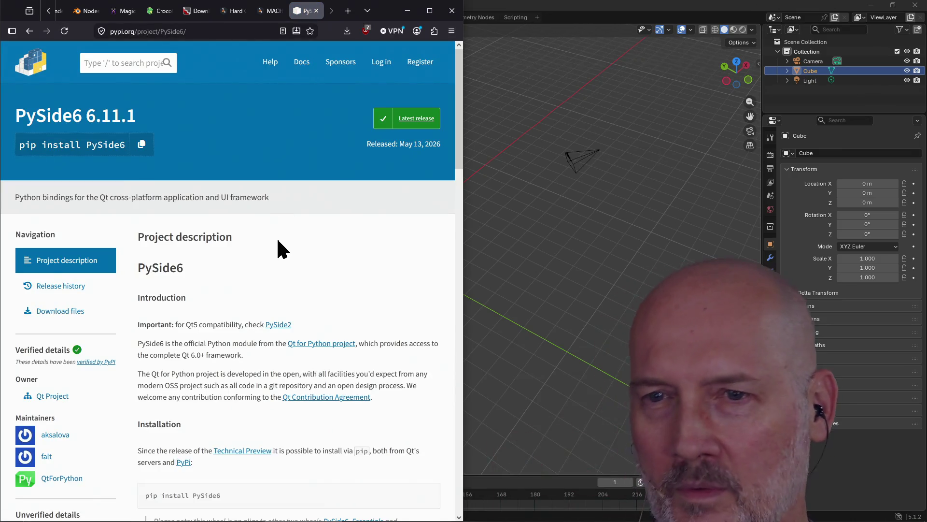
pyautogui.scroll(-15, 246, 297)
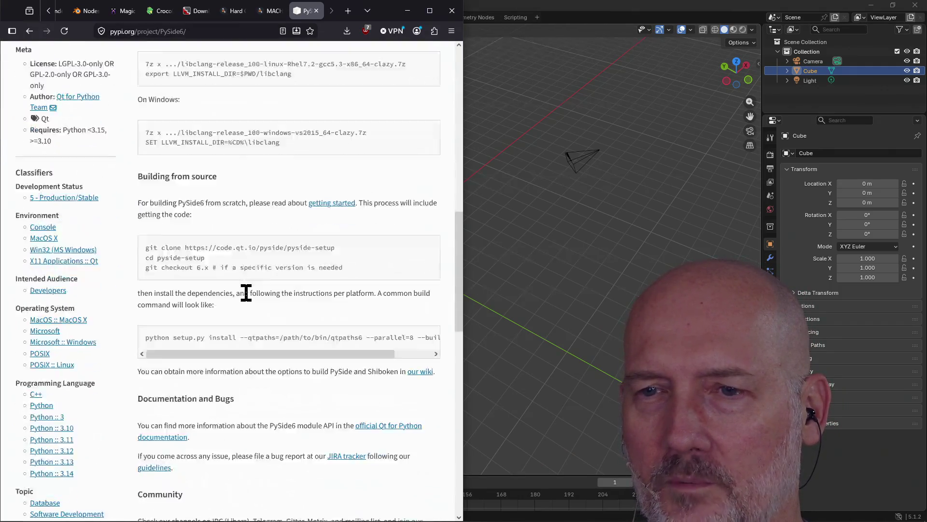
pyautogui.scroll(15, 246, 295)
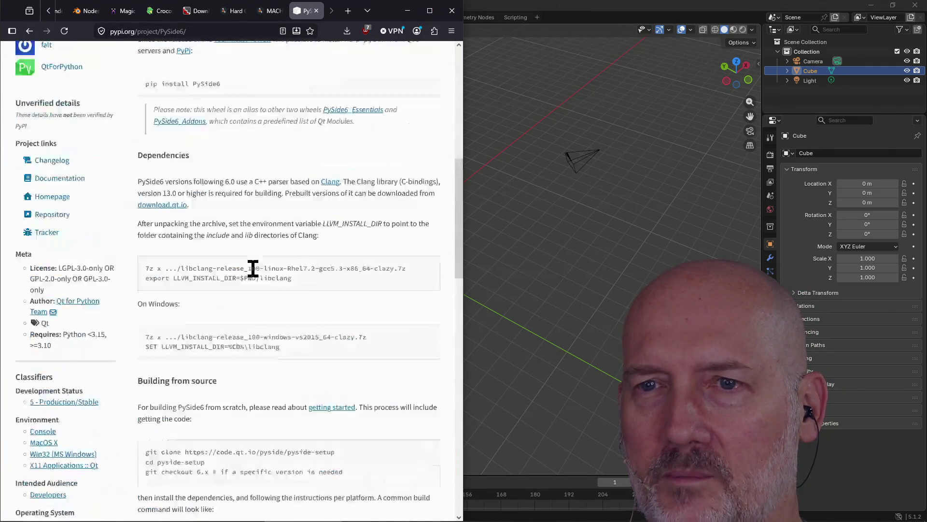
# Step: Select the address bar contents to start a new search
pyautogui.click(206, 31)
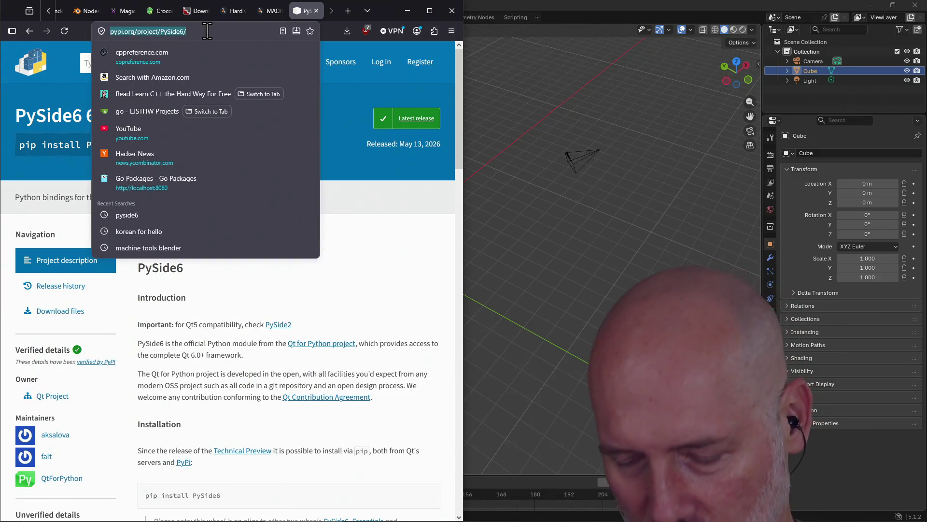
pyautogui.click(262, 392)
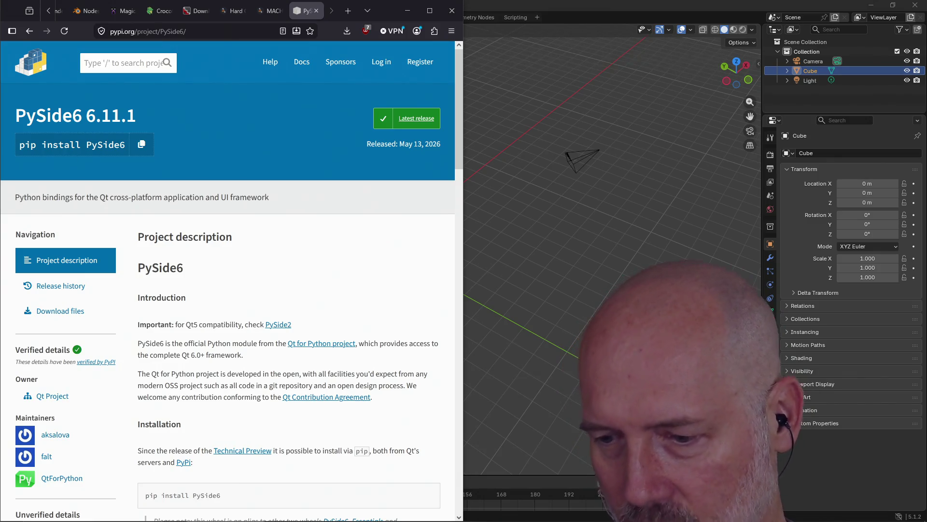
pyautogui.click(260, 31)
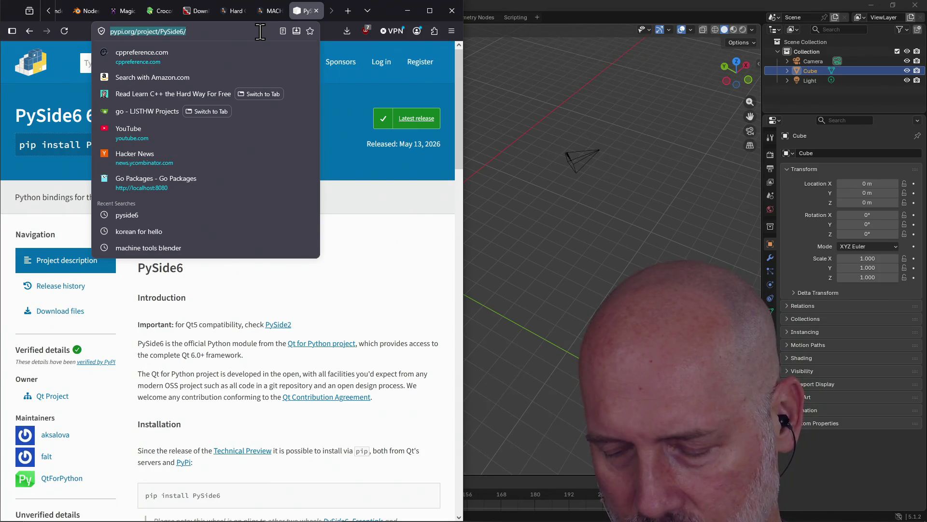
# Step: Search for 'nicegui python' and open the NiceGUI homepage
pyautogui.write('nice')
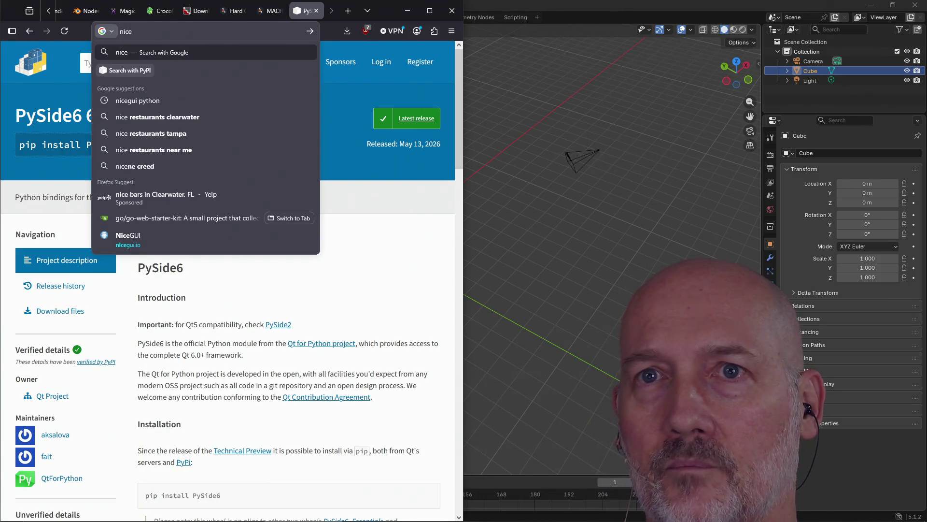
pyautogui.write('gui pytho')
pyautogui.write('n')
pyautogui.press('Return')
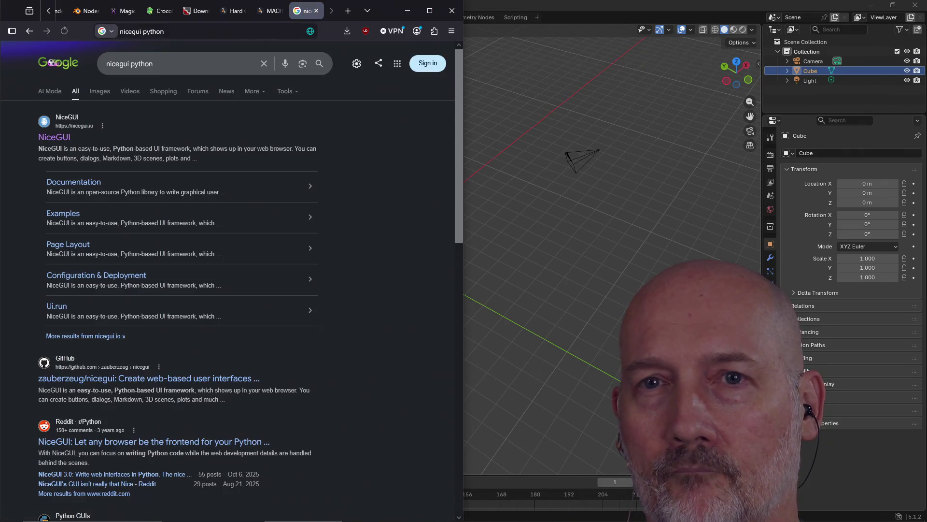
pyautogui.click(54, 138)
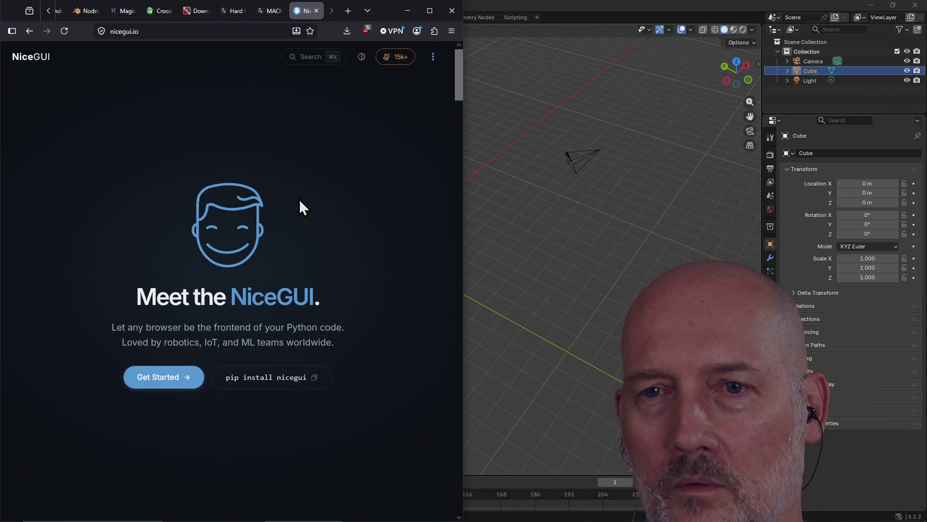
# Step: Scroll up and down through the NiceGUI homepage content
pyautogui.scroll(-10, 292, 239)
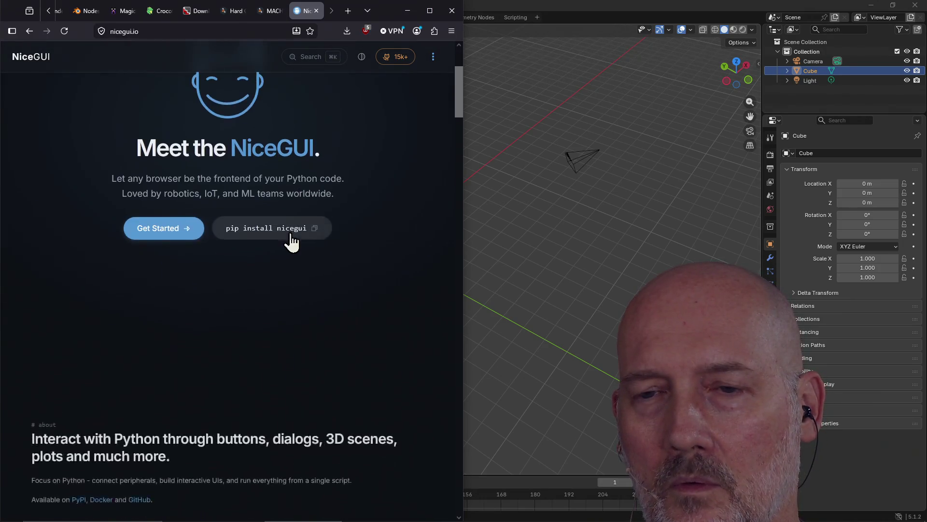
pyautogui.scroll(-6, 291, 236)
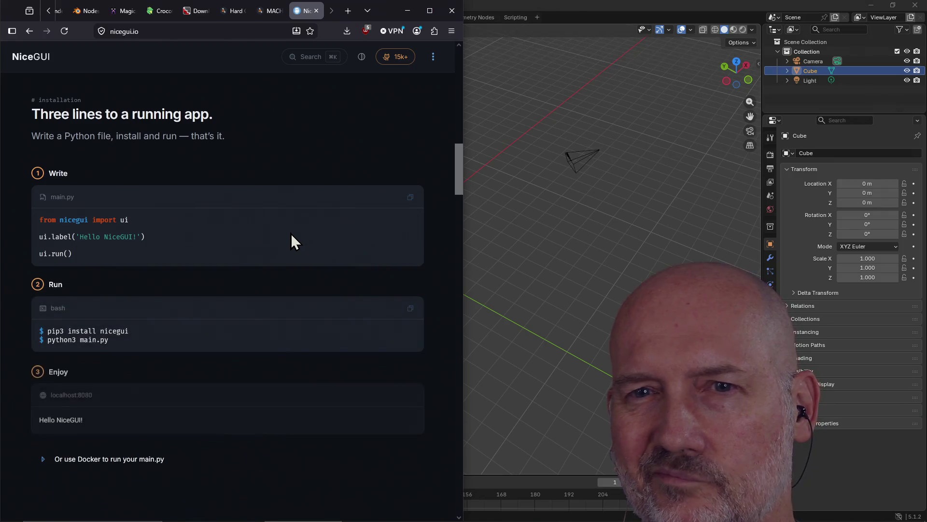
pyautogui.scroll(-4, 291, 234)
pyautogui.scroll(-15, 290, 233)
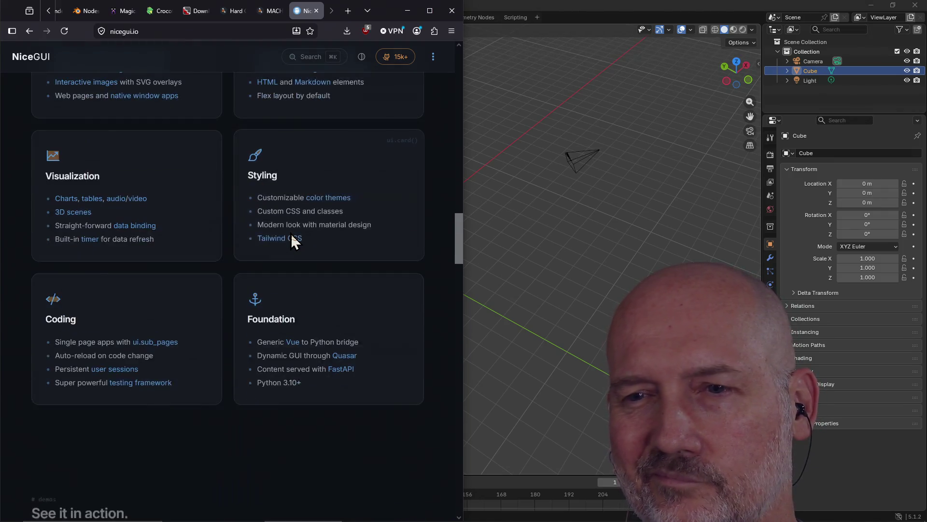
pyautogui.scroll(-5, 290, 233)
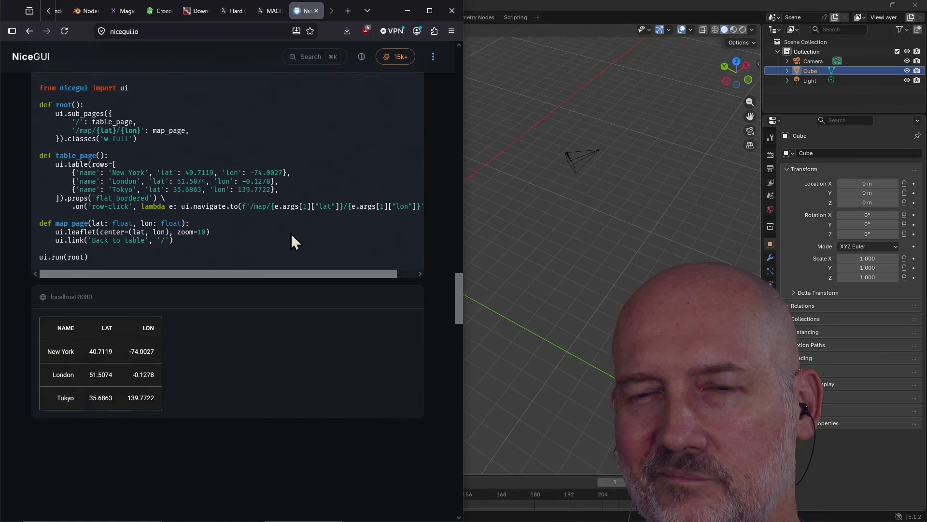
pyautogui.scroll(2, 291, 233)
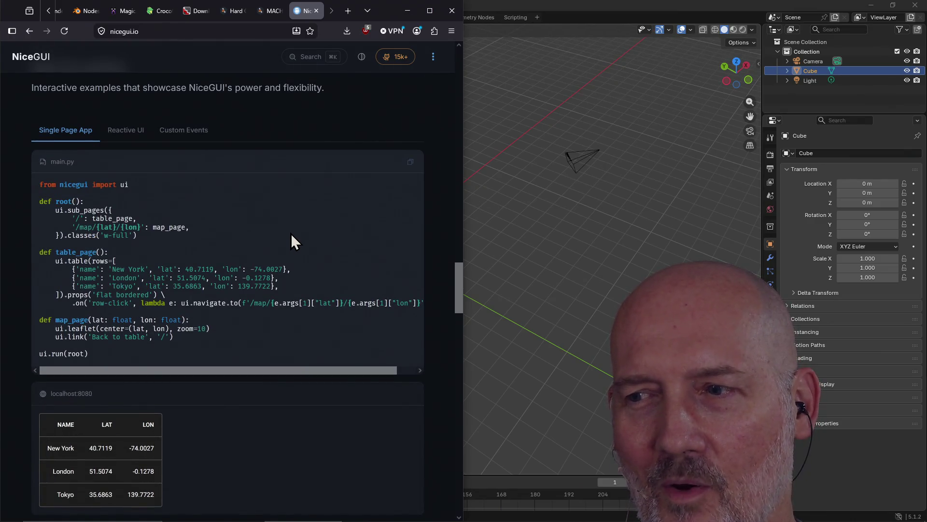
pyautogui.scroll(-12, 291, 233)
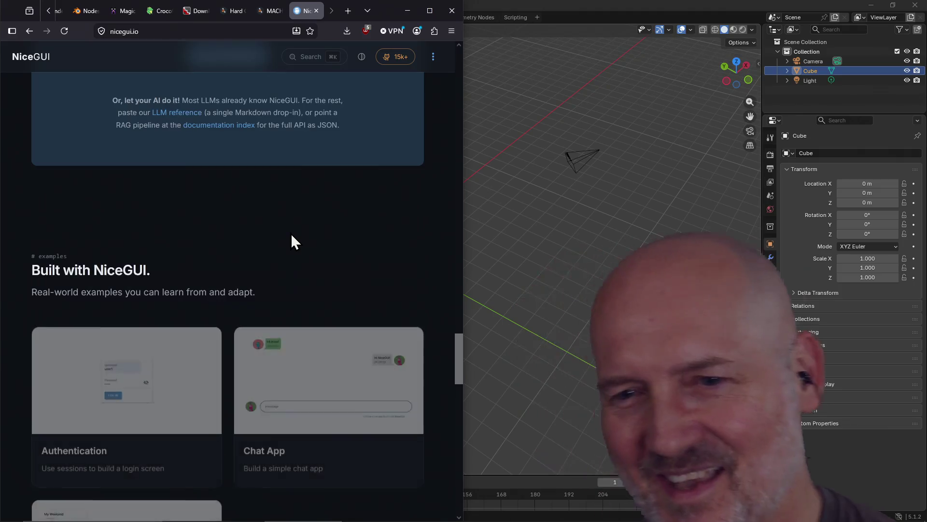
pyautogui.scroll(-2, 291, 232)
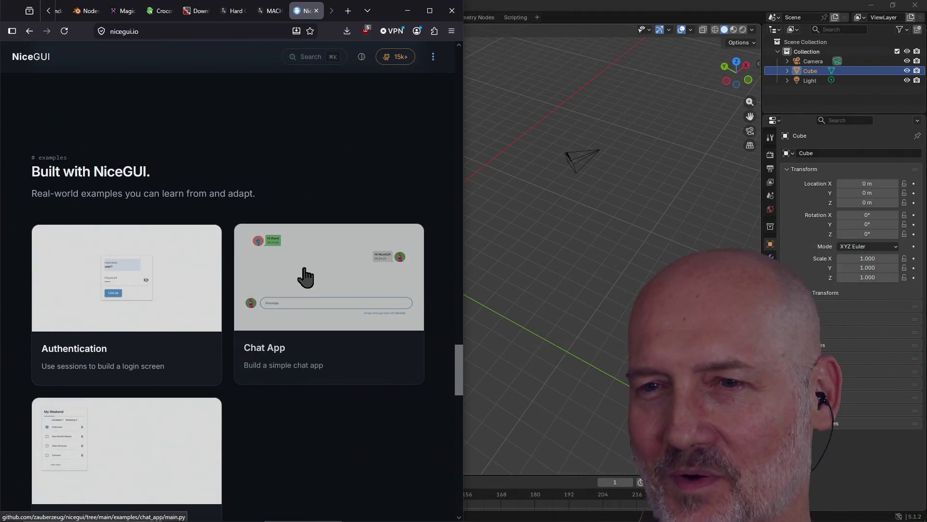
pyautogui.scroll(-3, 306, 276)
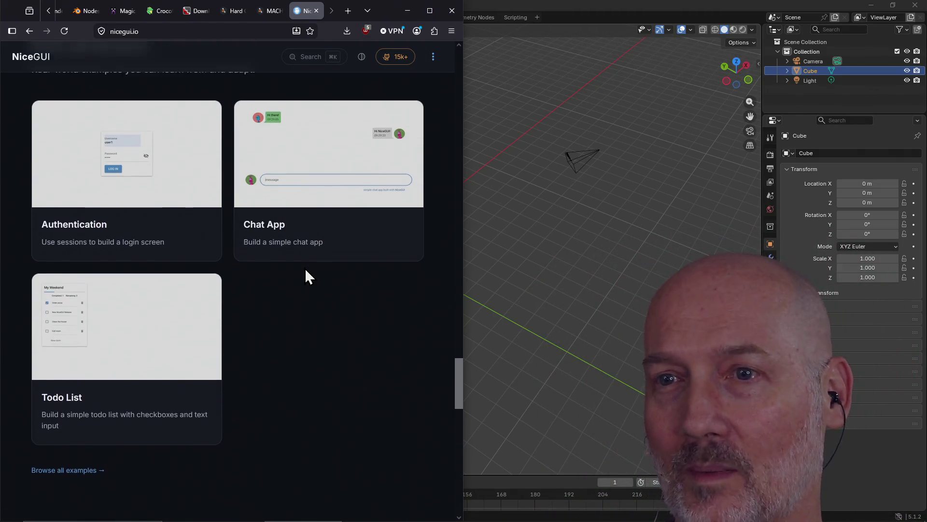
pyautogui.scroll(1, 305, 269)
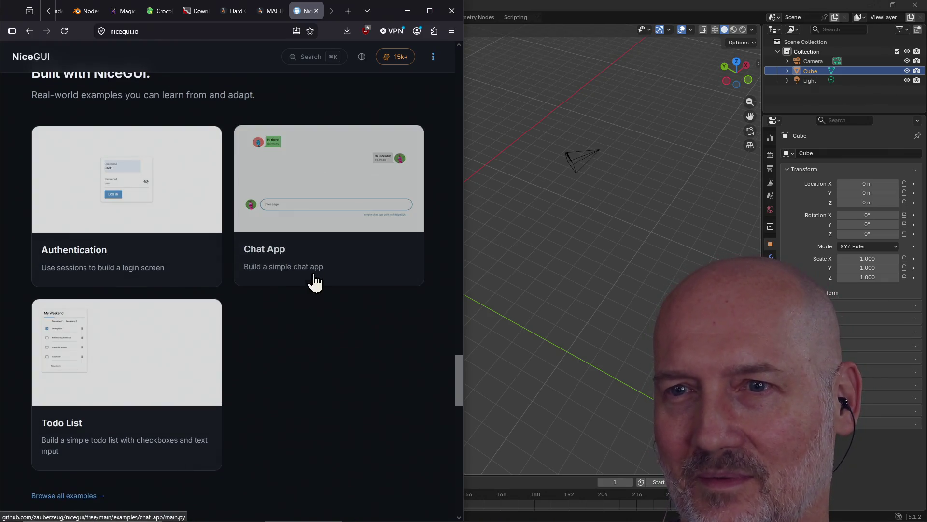
pyautogui.scroll(-10, 314, 281)
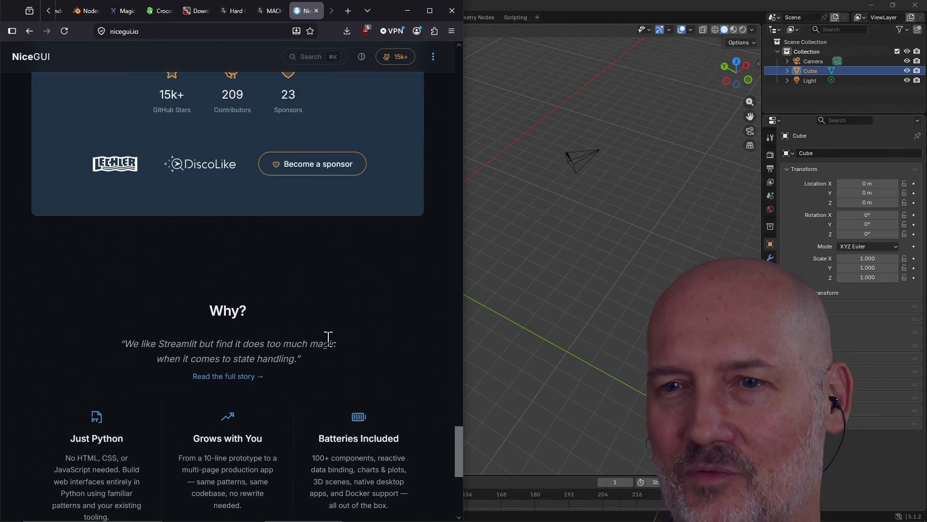
pyautogui.scroll(13, 327, 338)
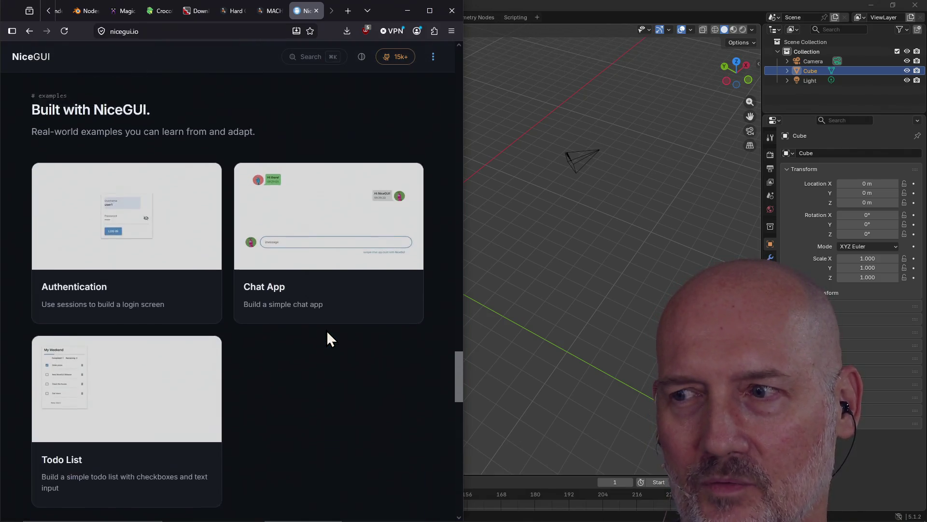
pyautogui.scroll(9, 326, 329)
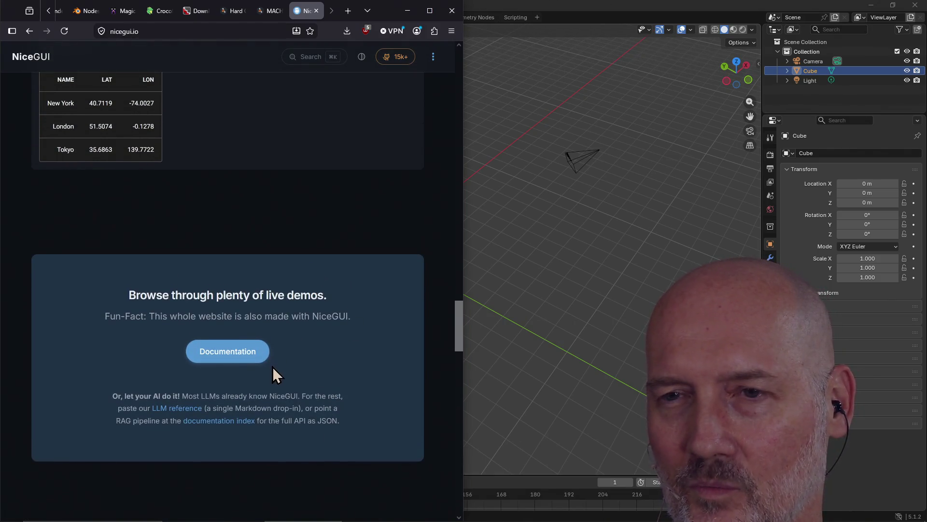
pyautogui.scroll(14, 317, 204)
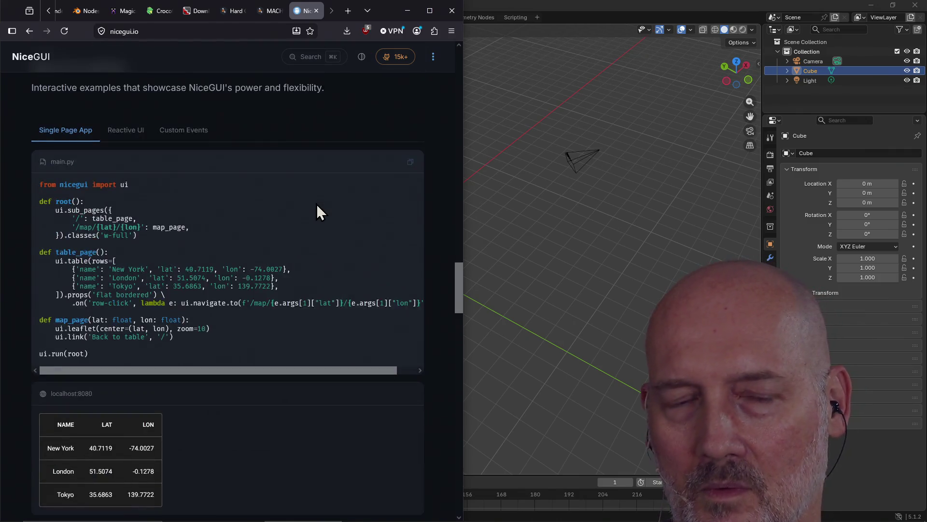
pyautogui.scroll(15, 317, 207)
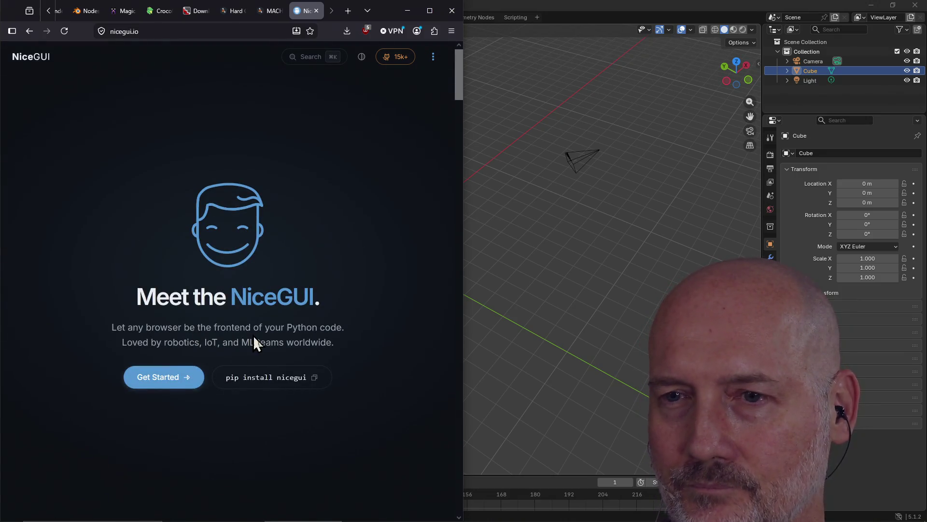
pyautogui.scroll(-10, 254, 337)
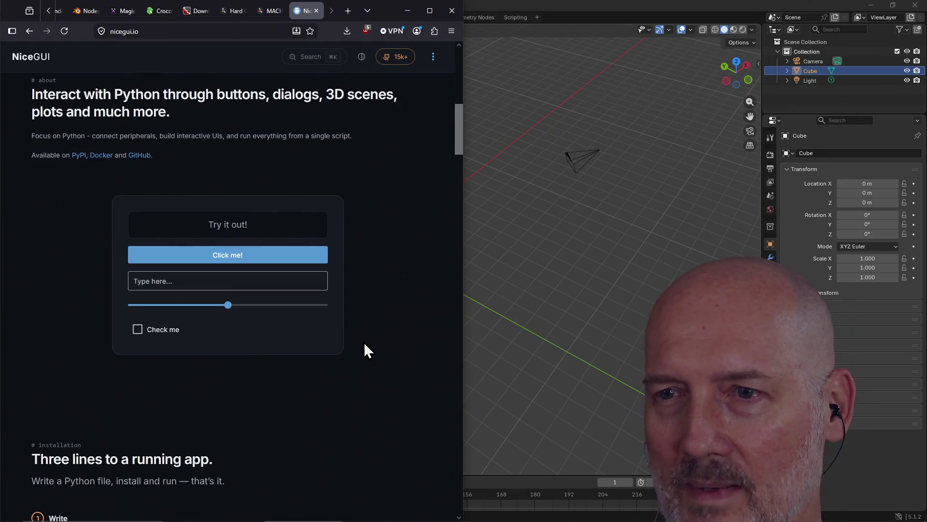
pyautogui.scroll(-8, 364, 341)
pyautogui.scroll(-4, 196, 437)
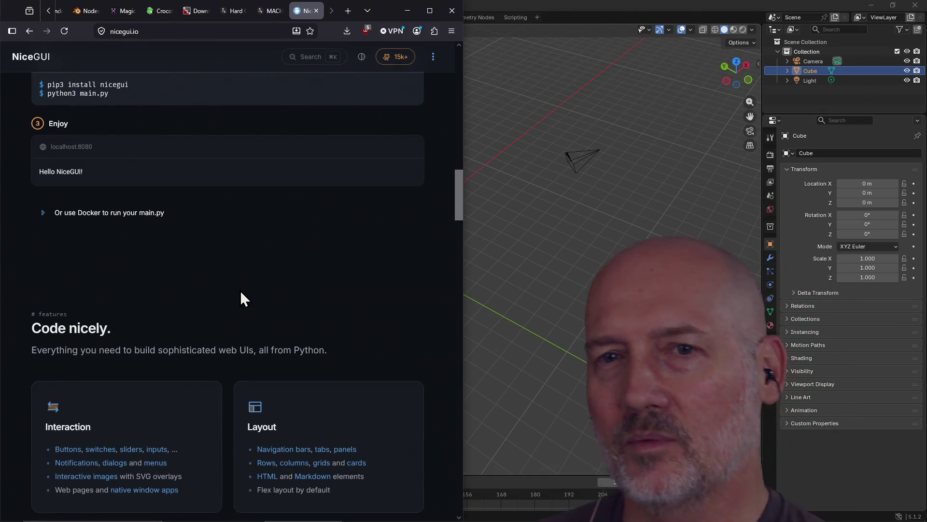
pyautogui.scroll(1, 241, 293)
pyautogui.scroll(10, 239, 290)
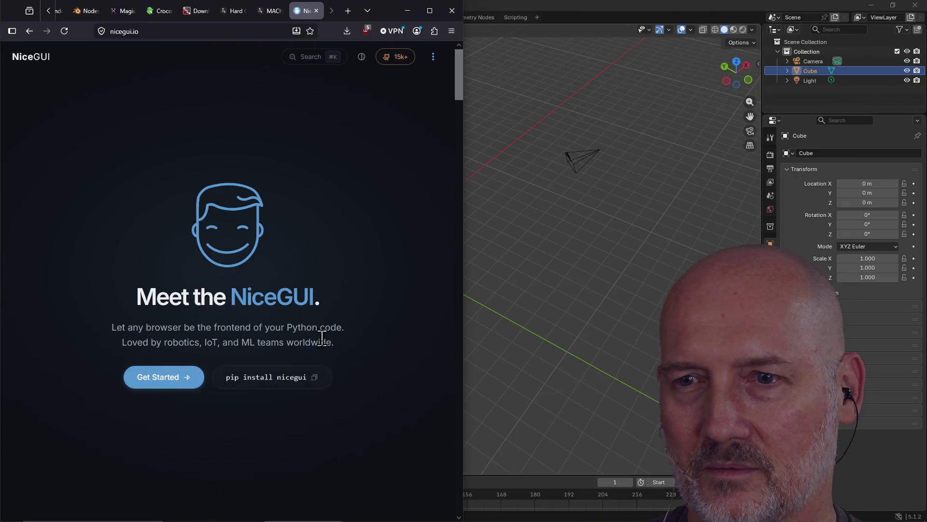
pyautogui.scroll(-15, 323, 326)
pyautogui.scroll(-15, 323, 328)
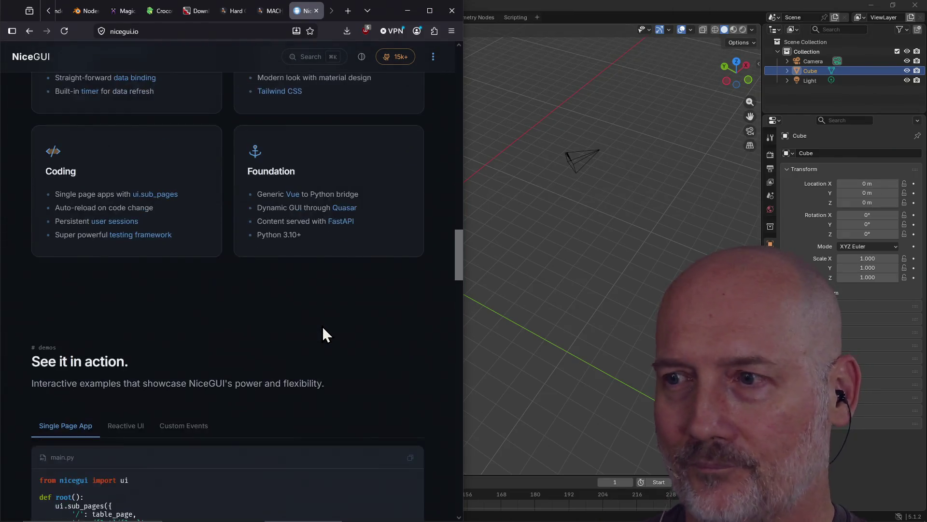
pyautogui.scroll(-20, 322, 326)
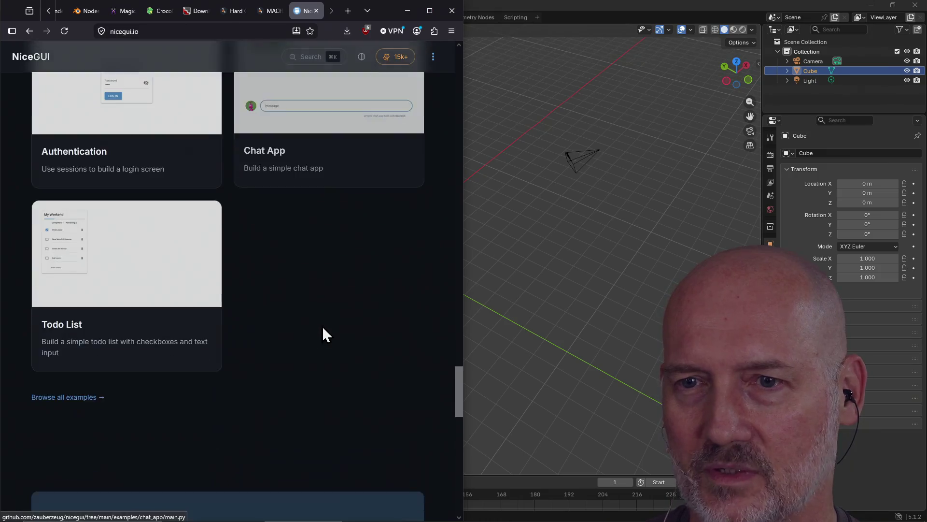
# Step: Close the NiceGUI tab and bring Blender's default cube scene back to the front
pyautogui.scroll(10, 322, 326)
pyautogui.scroll(20, 322, 328)
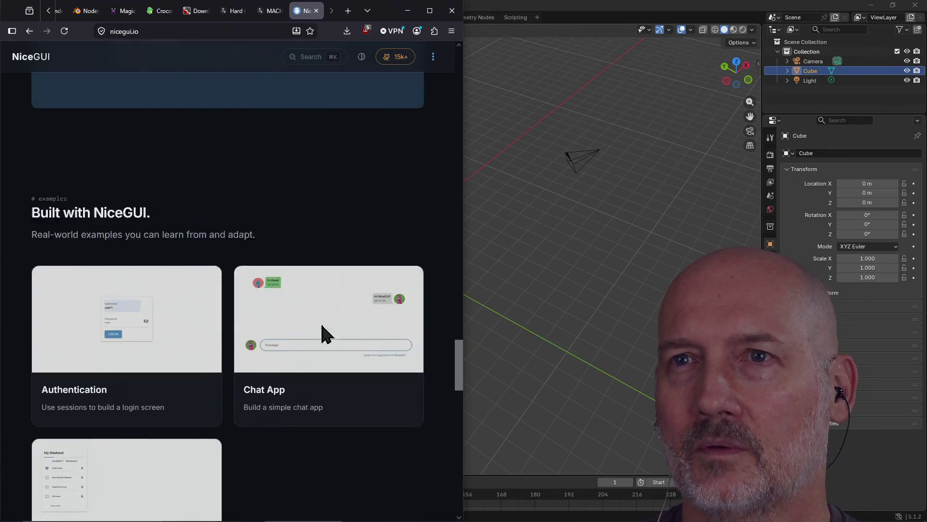
pyautogui.scroll(5, 323, 328)
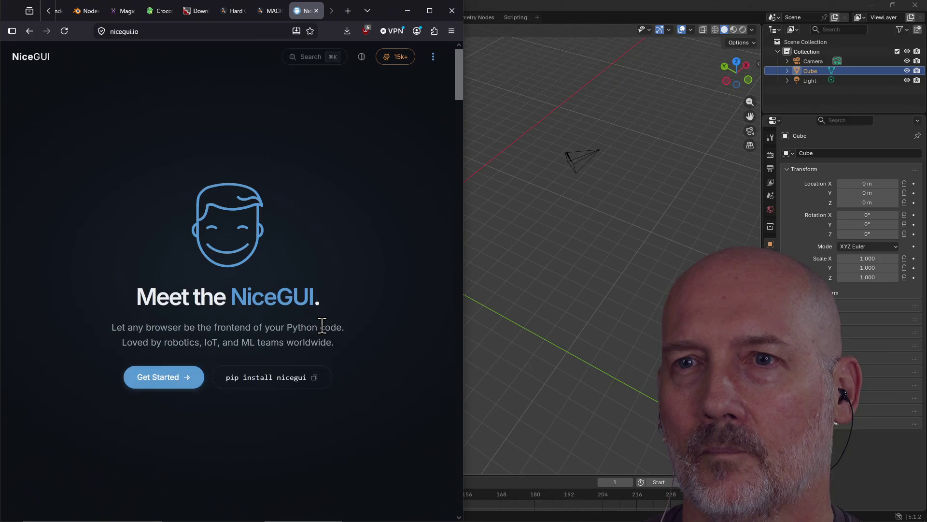
pyautogui.click(316, 11)
pyautogui.click(565, 6)
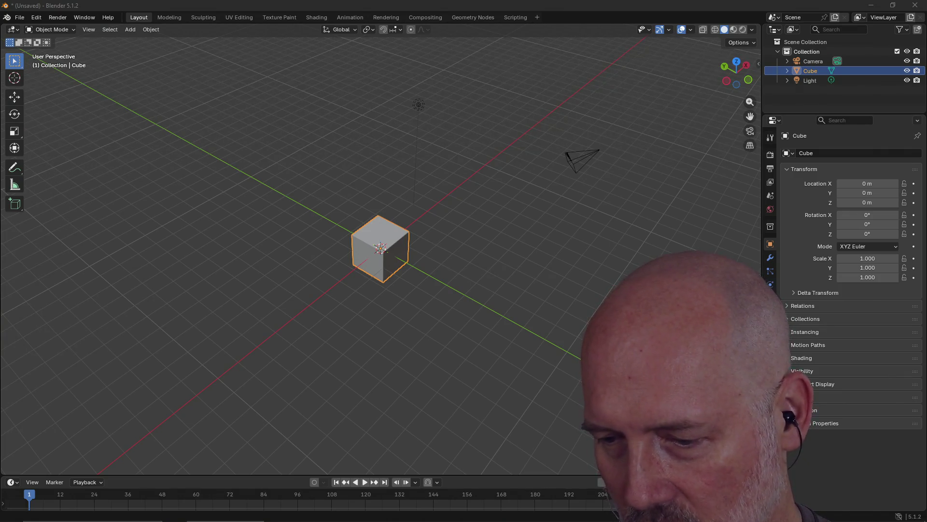
# Step: Return to Firefox's Hard Ops Superhive page and open a fresh tab
pyautogui.scroll(2, 401, 300)
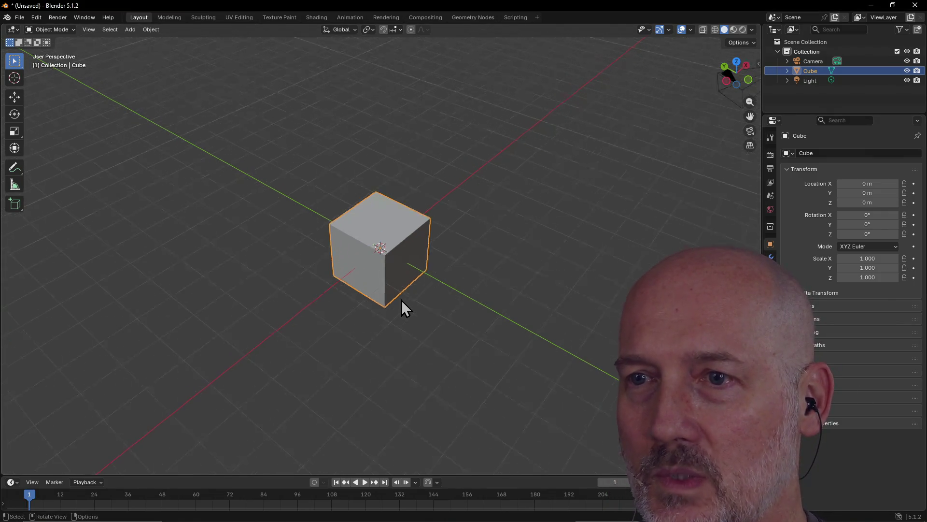
pyautogui.scroll(2, 402, 299)
pyautogui.hotkey('alt', 'Tab')
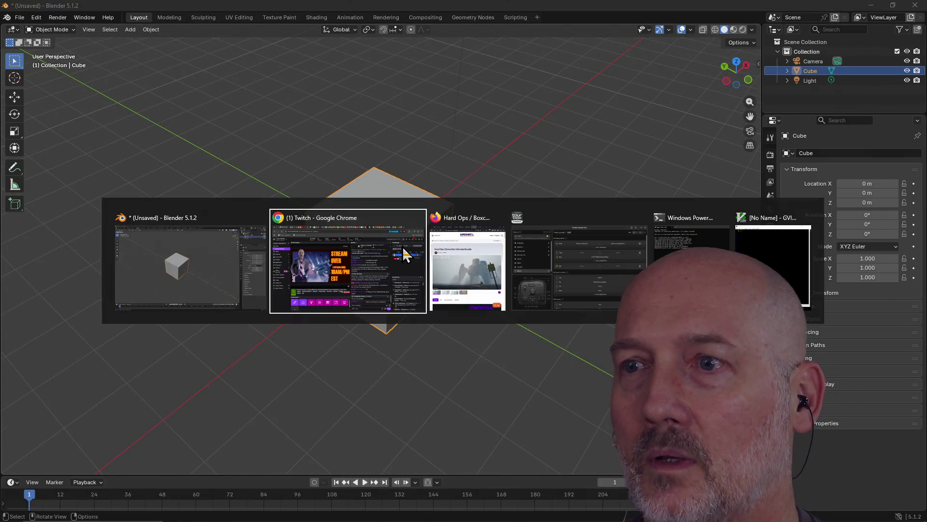
pyautogui.hotkey('alt', 'Tab')
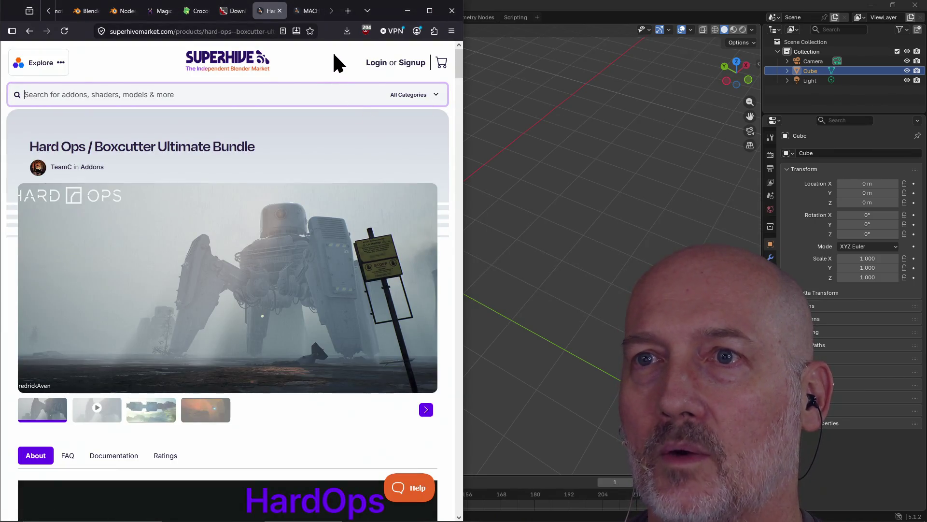
pyautogui.hotkey('ctrl', 't')
# Step: Search for 'blender pixel render mod' and open the Pixel Art Rendering Addon page
pyautogui.write('blender')
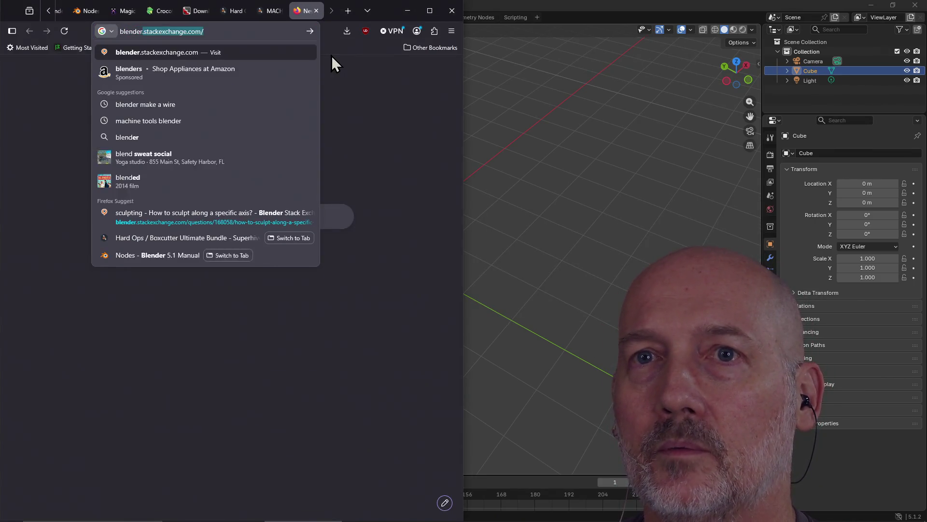
pyautogui.write(' pixel render mod')
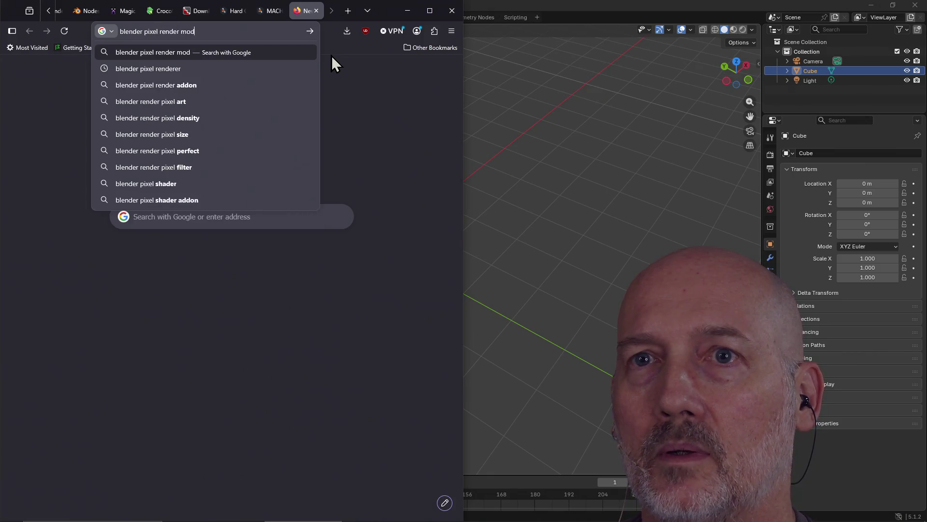
pyautogui.press('Return')
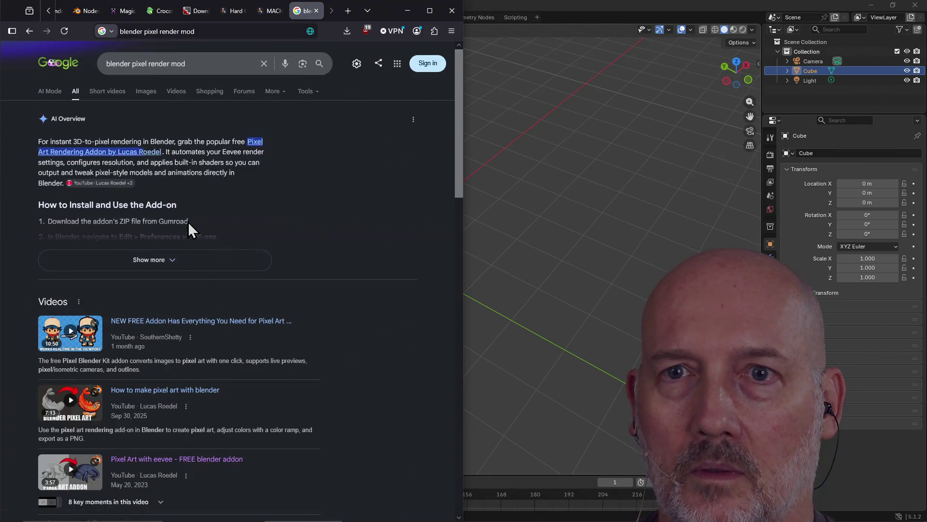
pyautogui.scroll(-1, 239, 187)
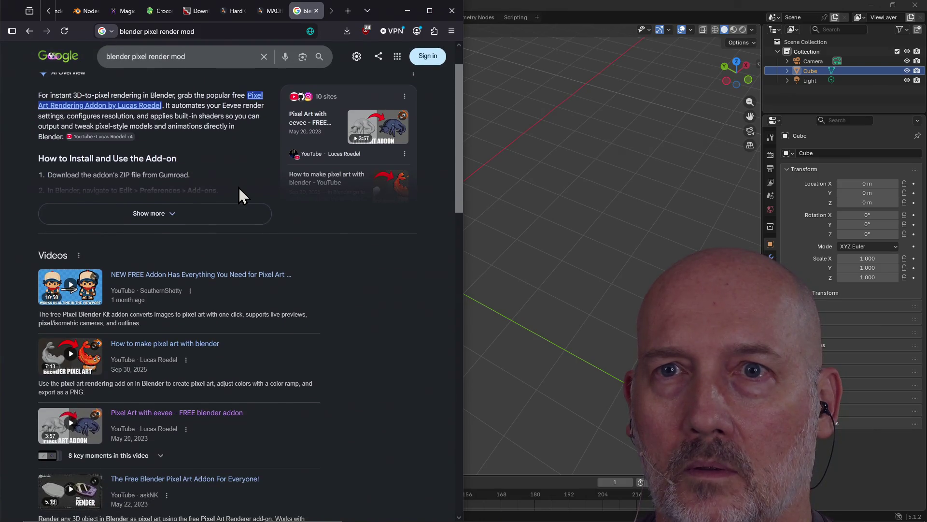
pyautogui.click(106, 106)
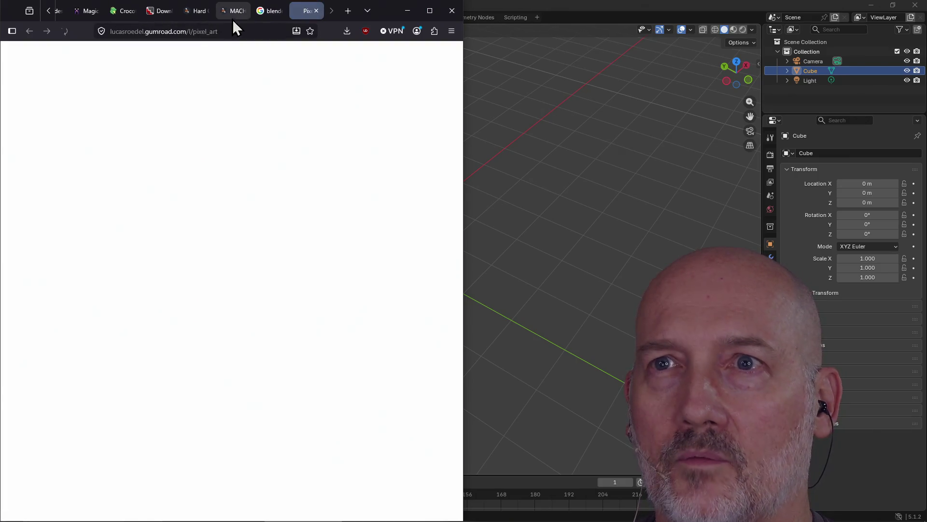
# Step: Close the leftover Google results tab and look over the Pixel Art addon page and its address
pyautogui.click(281, 11)
pyautogui.click(281, 10)
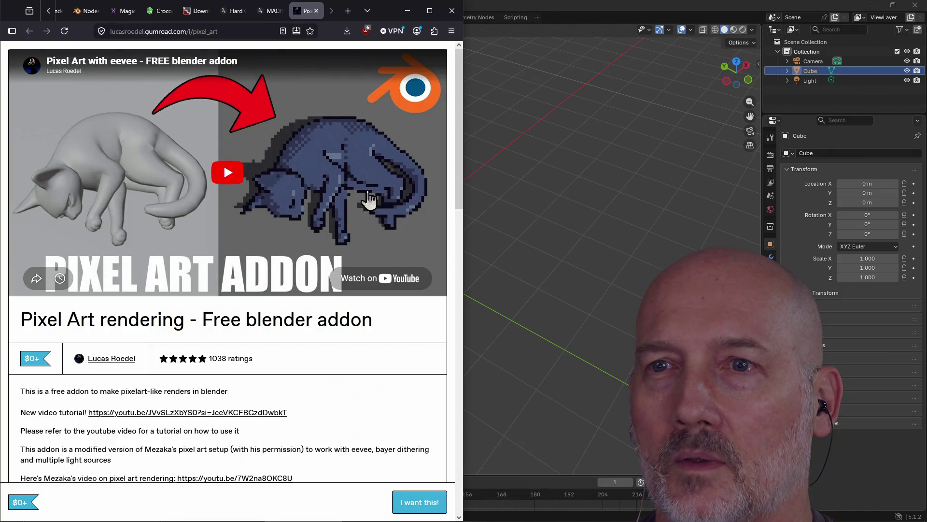
pyautogui.click(268, 32)
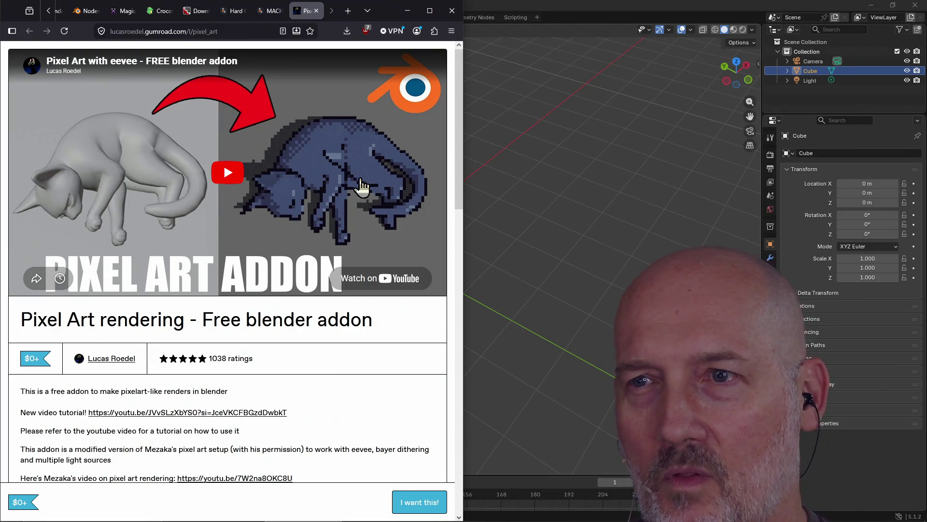
pyautogui.scroll(-15, 364, 203)
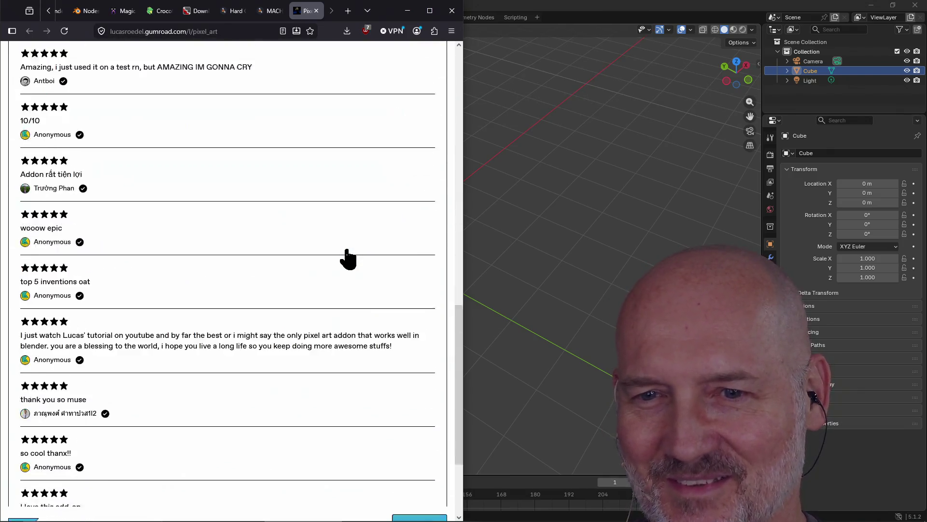
pyautogui.scroll(15, 347, 258)
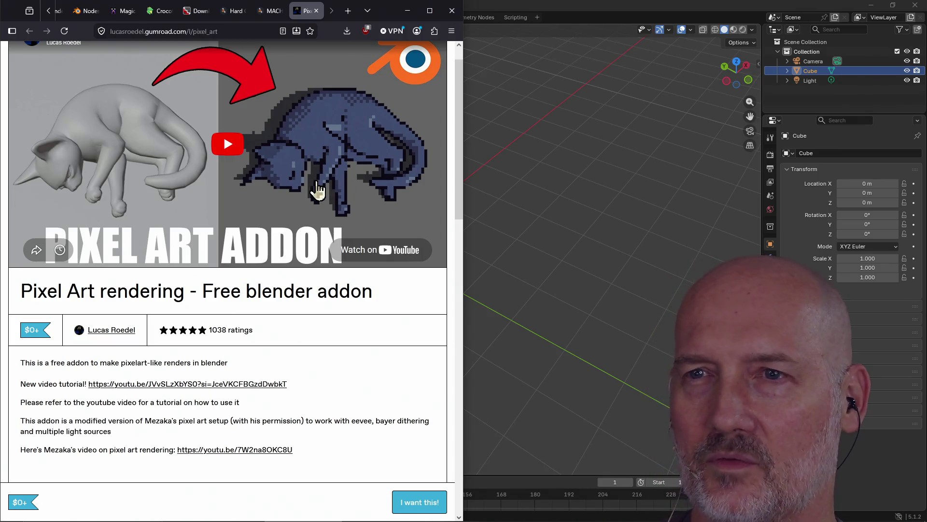
pyautogui.scroll(-10, 337, 201)
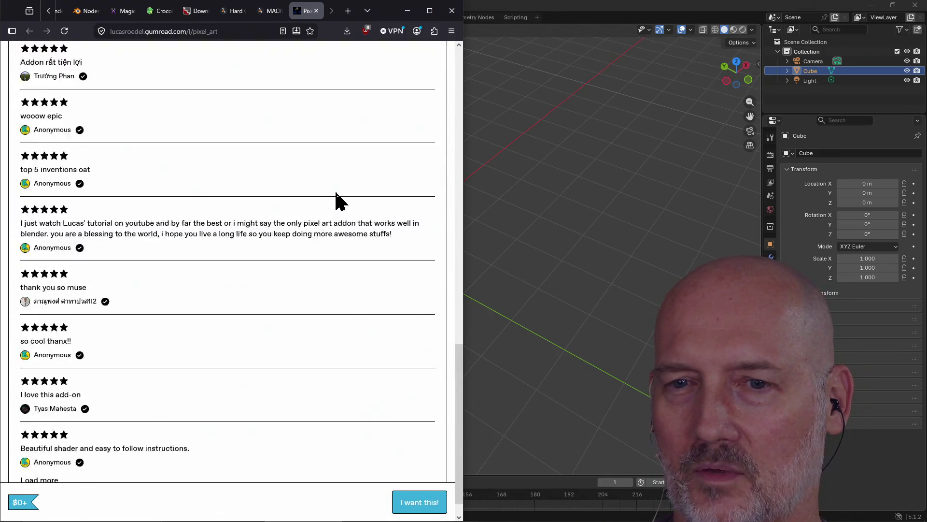
pyautogui.scroll(10, 337, 198)
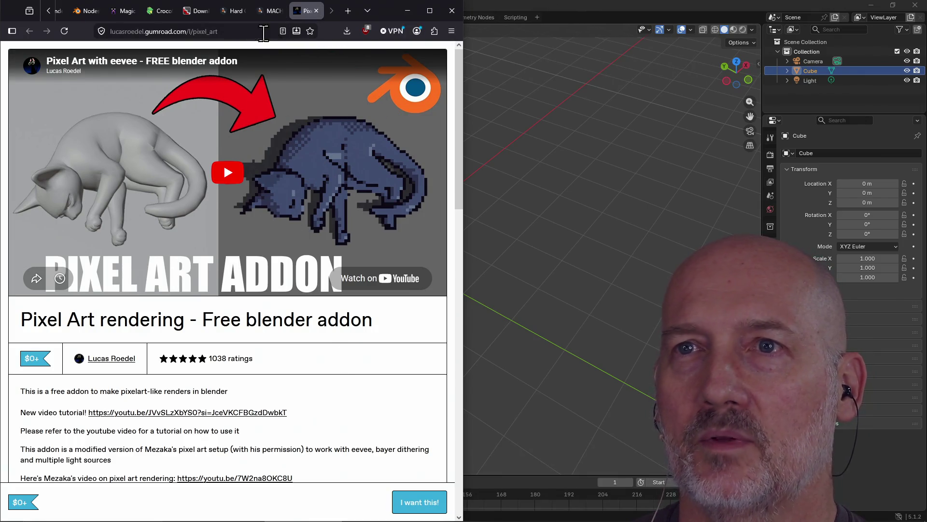
# Step: Glance at the Machin3Tools and Hard Ops addon pages, then bring the Blender scene forward
pyautogui.click(271, 10)
pyautogui.click(223, 11)
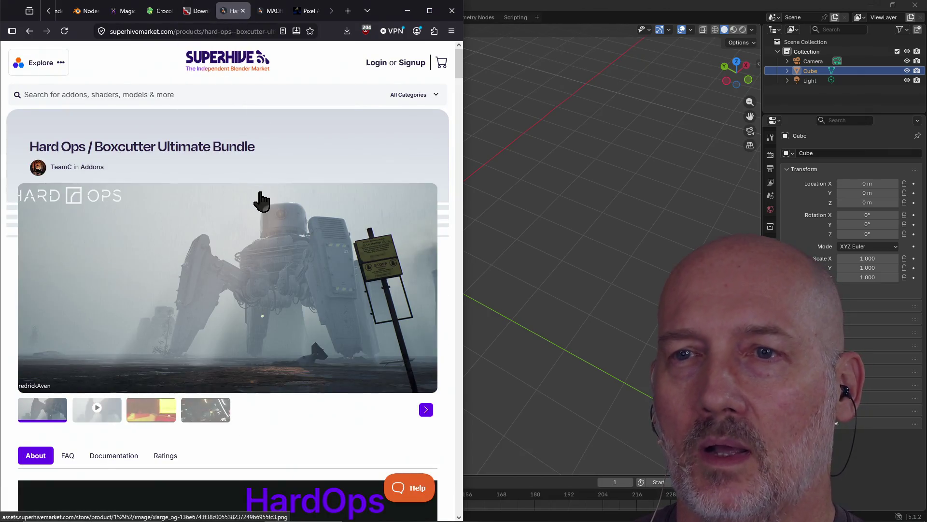
pyautogui.click(518, 37)
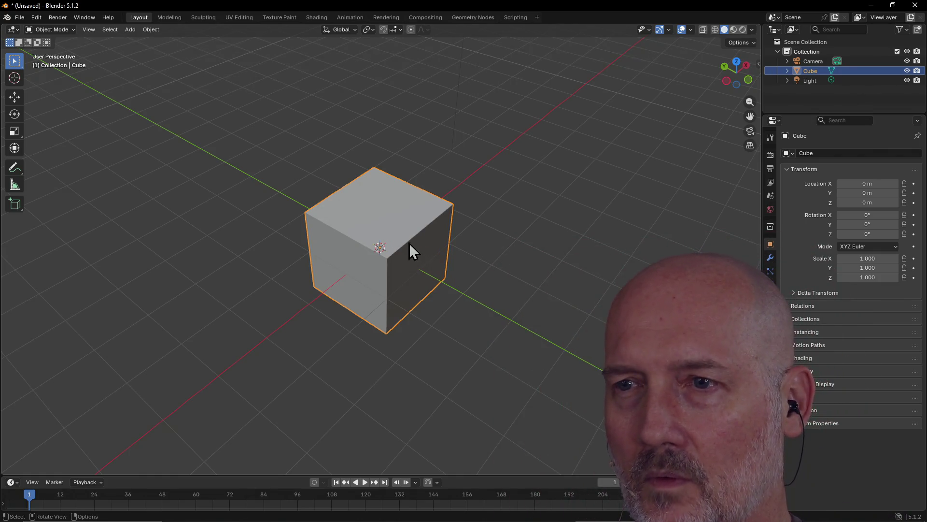
pyautogui.moveTo(409, 242)
pyautogui.mouseDown(button='middle')
pyautogui.moveTo(401, 174)
pyautogui.moveTo(436, 201)
pyautogui.moveTo(392, 238)
pyautogui.mouseUp(button='middle')
pyautogui.scroll(-2, 436, 202)
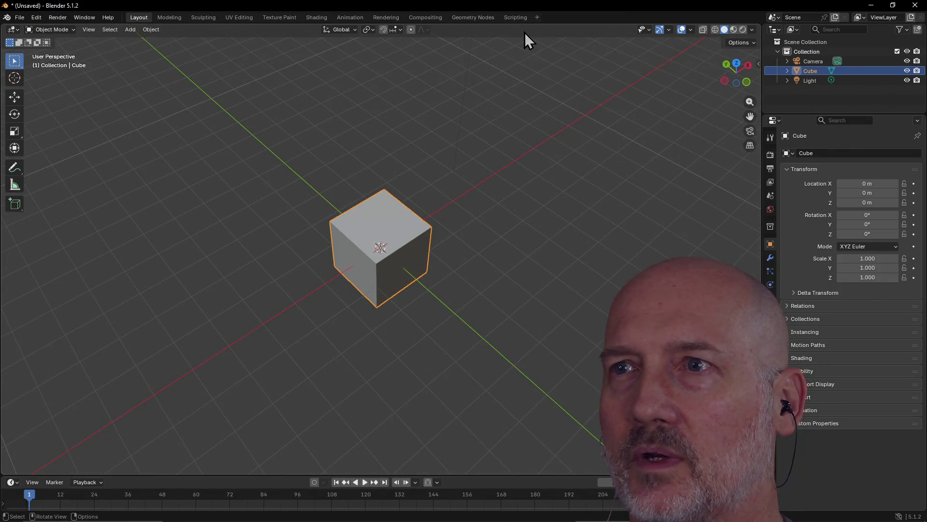
pyautogui.click(515, 18)
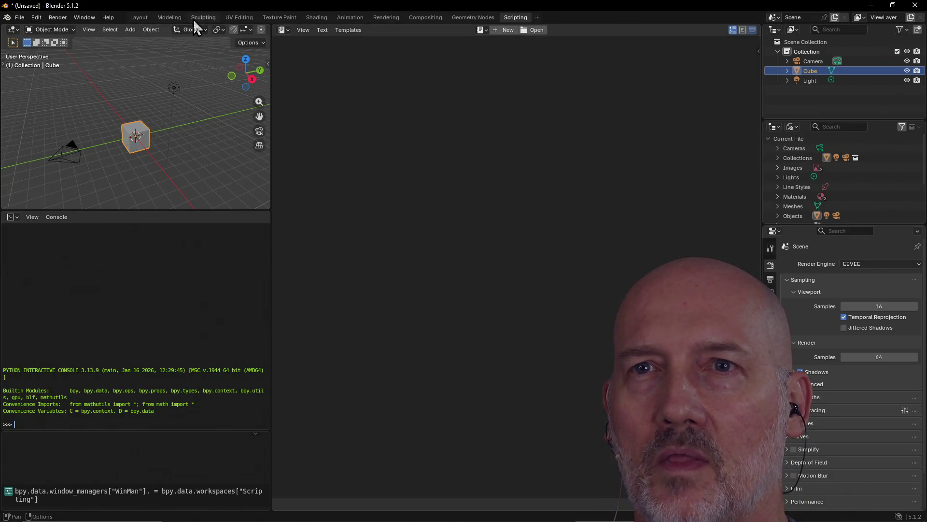
pyautogui.click(139, 18)
pyautogui.scroll(3, 411, 159)
pyautogui.moveTo(410, 158)
pyautogui.mouseDown(button='middle')
pyautogui.moveTo(426, 129)
pyautogui.moveTo(413, 138)
pyautogui.mouseUp(button='middle')
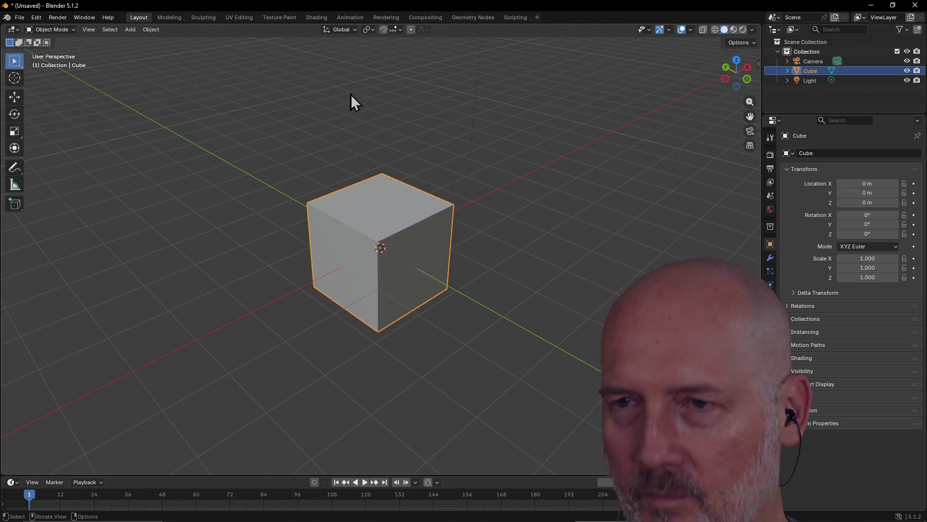
pyautogui.moveTo(421, 190)
pyautogui.mouseDown(button='middle')
pyautogui.moveTo(540, 170)
pyautogui.moveTo(409, 182)
pyautogui.mouseUp(button='middle')
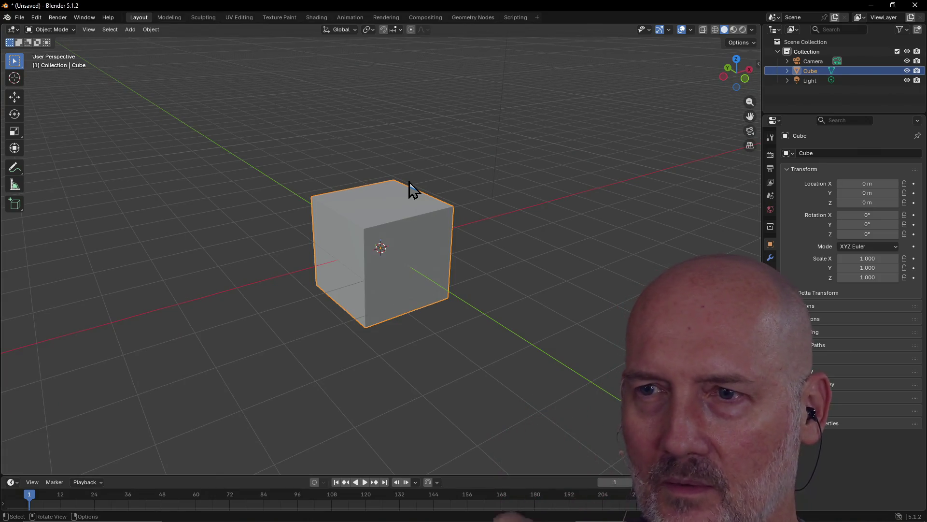
pyautogui.moveTo(347, 185)
pyautogui.mouseDown(button='middle')
pyautogui.moveTo(422, 185)
pyautogui.moveTo(305, 175)
pyautogui.moveTo(245, 185)
pyautogui.moveTo(565, 175)
pyautogui.moveTo(443, 193)
pyautogui.moveTo(370, 180)
pyautogui.moveTo(640, 173)
pyautogui.moveTo(465, 197)
pyautogui.moveTo(335, 169)
pyautogui.moveTo(383, 208)
pyautogui.moveTo(459, 207)
pyautogui.moveTo(442, 209)
pyautogui.moveTo(373, 179)
pyautogui.moveTo(519, 157)
pyautogui.moveTo(537, 178)
pyautogui.moveTo(584, 161)
pyautogui.moveTo(758, 175)
pyautogui.moveTo(546, 201)
pyautogui.moveTo(554, 235)
pyautogui.moveTo(537, 272)
pyautogui.moveTo(267, 231)
pyautogui.moveTo(418, 227)
pyautogui.moveTo(380, 231)
pyautogui.moveTo(477, 213)
pyautogui.moveTo(356, 213)
pyautogui.moveTo(488, 211)
pyautogui.moveTo(383, 253)
pyautogui.moveTo(391, 265)
pyautogui.moveTo(468, 257)
pyautogui.moveTo(360, 275)
pyautogui.moveTo(449, 259)
pyautogui.moveTo(331, 267)
pyautogui.moveTo(327, 248)
pyautogui.moveTo(379, 241)
pyautogui.mouseUp(button='middle')
pyautogui.scroll(3, 386, 176)
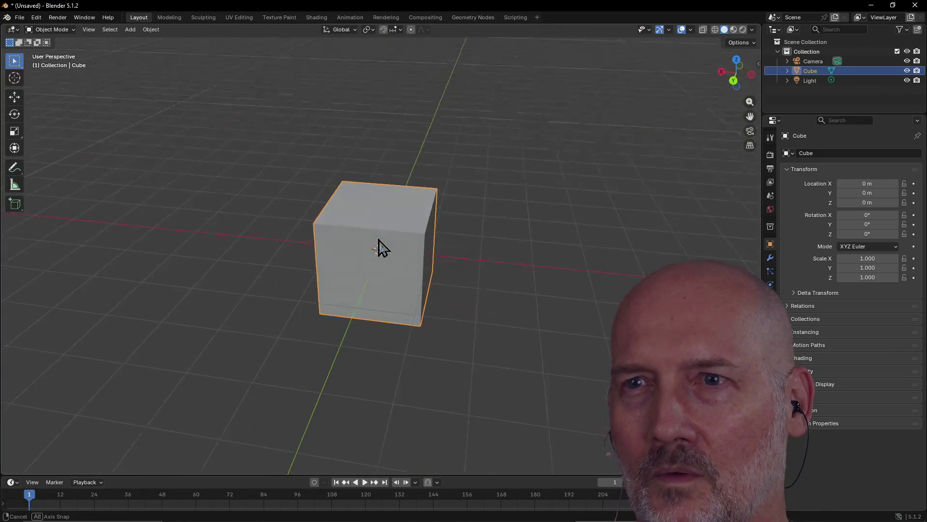
pyautogui.click(19, 18)
# Step: Open moka_pot.blend from recent files, discarding the unsaved default-cube scene
pyautogui.moveTo(46, 47)
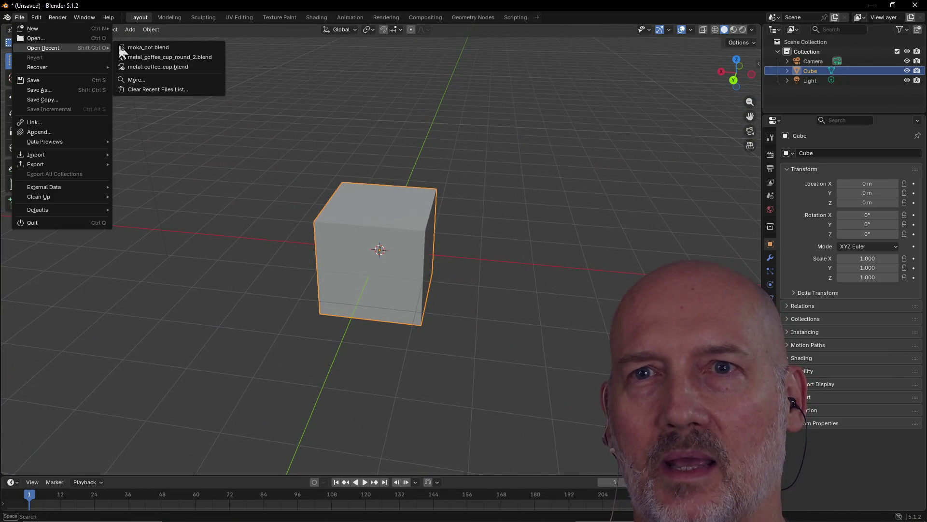
pyautogui.click(143, 51)
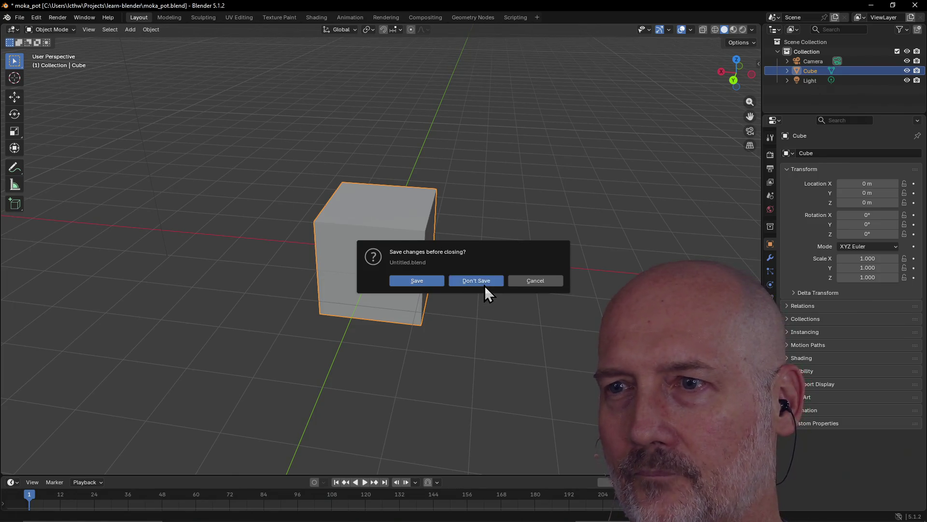
pyautogui.click(484, 284)
# Step: Orbit and zoom around the moka pot, then switch away to another open window
pyautogui.moveTo(383, 265)
pyautogui.mouseDown(button='middle')
pyautogui.moveTo(533, 257)
pyautogui.moveTo(421, 258)
pyautogui.moveTo(518, 222)
pyautogui.moveTo(422, 239)
pyautogui.moveTo(323, 223)
pyautogui.moveTo(347, 244)
pyautogui.moveTo(363, 207)
pyautogui.moveTo(554, 194)
pyautogui.moveTo(473, 244)
pyautogui.moveTo(633, 208)
pyautogui.moveTo(498, 218)
pyautogui.moveTo(378, 212)
pyautogui.moveTo(473, 192)
pyautogui.moveTo(369, 196)
pyautogui.moveTo(474, 217)
pyautogui.moveTo(398, 188)
pyautogui.moveTo(415, 231)
pyautogui.moveTo(366, 292)
pyautogui.moveTo(376, 184)
pyautogui.moveTo(437, 123)
pyautogui.moveTo(404, 94)
pyautogui.moveTo(530, 115)
pyautogui.moveTo(348, 115)
pyautogui.mouseUp(button='middle')
pyautogui.scroll(5, 323, 222)
pyautogui.scroll(-5, 474, 244)
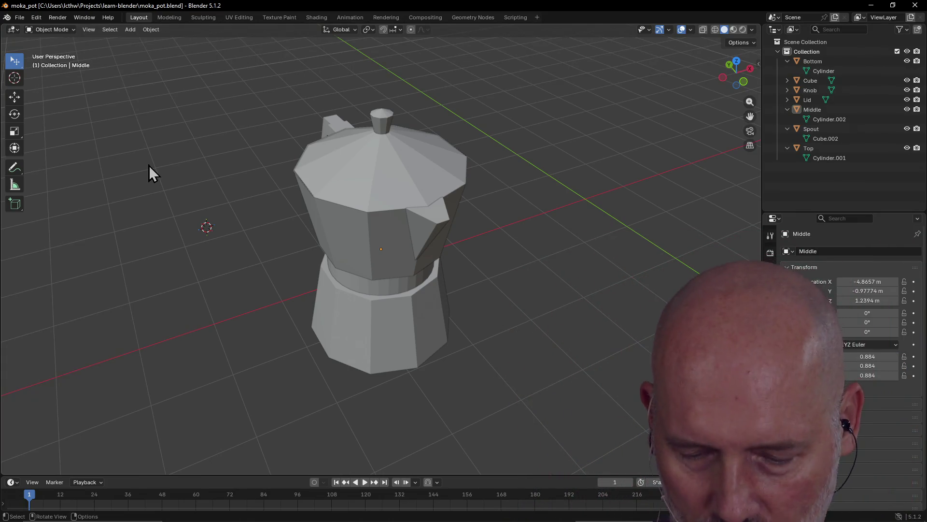
pyautogui.hotkey('alt', 'Tab')
pyautogui.hotkey('alt', 'Tab')
pyautogui.hotkey('alt', 'Tab')
pyautogui.hotkey('alt', 'Tab')
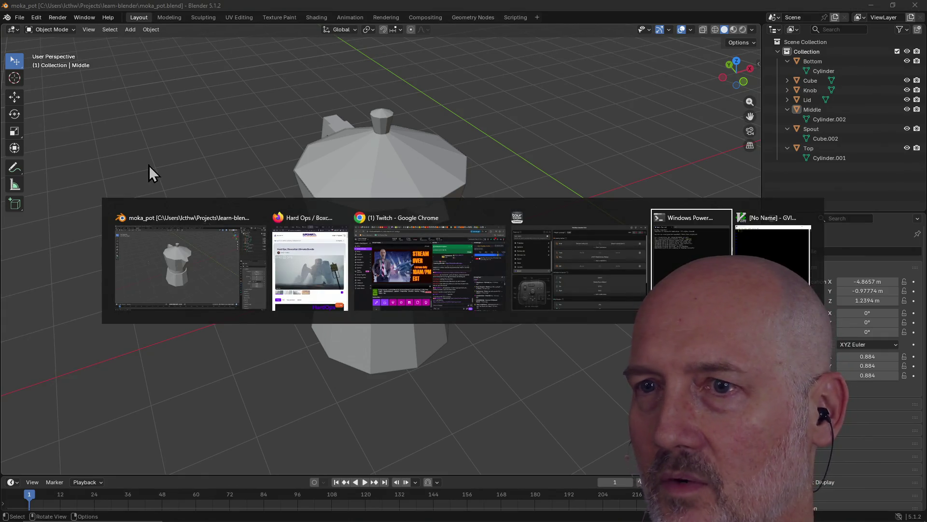
pyautogui.hotkey('alt', 'Tab')
pyautogui.hotkey('alt', 'Tab')
pyautogui.hotkey('alt', 'Tab')
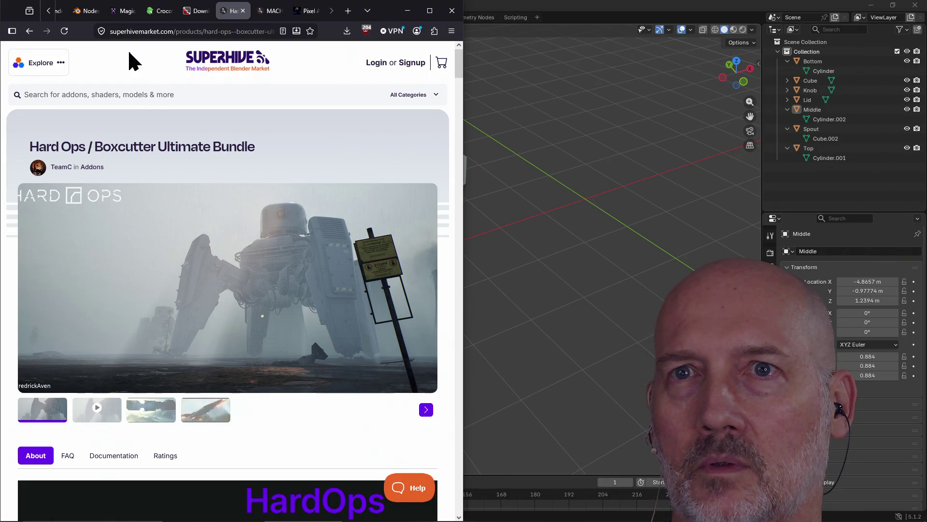
# Step: Look through the Crocotile 3D website and the Blender Nodes manual tabs
pyautogui.click(155, 10)
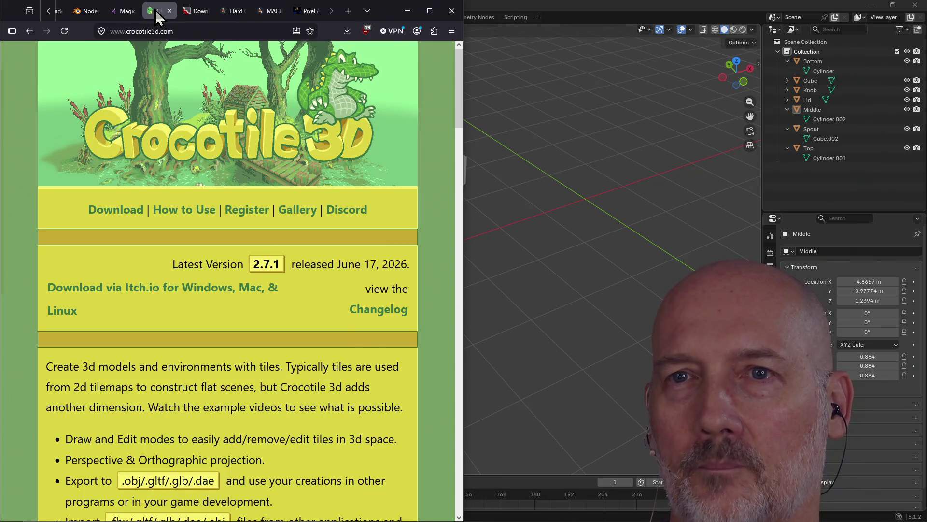
pyautogui.click(45, 15)
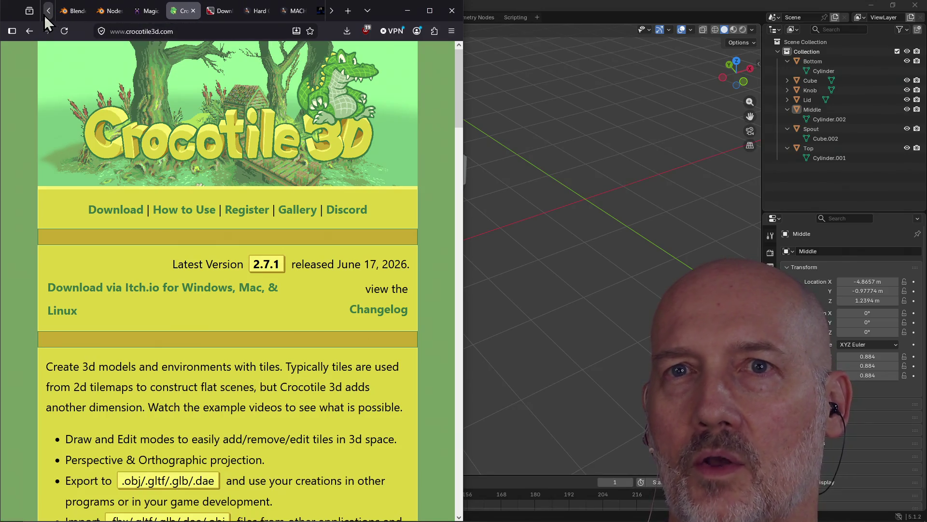
pyautogui.click(108, 11)
pyautogui.scroll(-5, 248, 206)
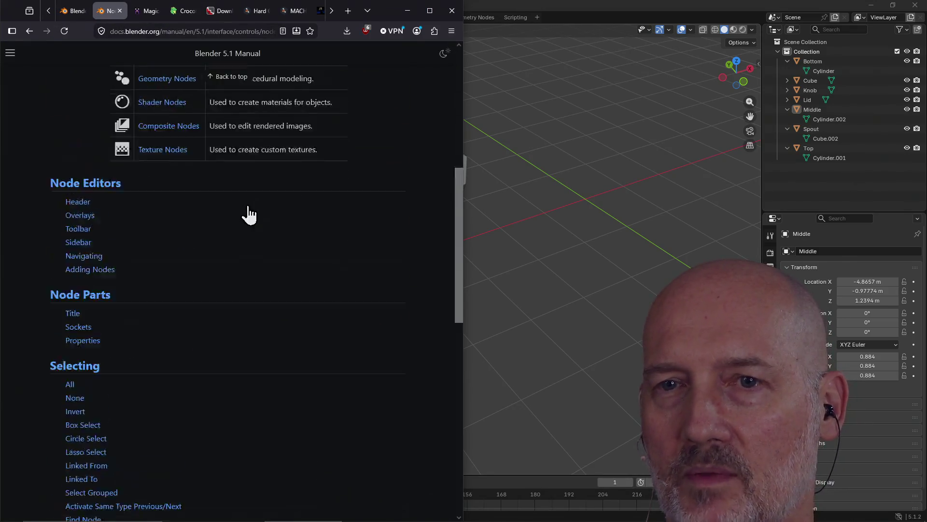
pyautogui.scroll(5, 248, 207)
# Step: Check the Pixel Art addon tab, settle on the Hard Ops product page, then reveal Blender
pyautogui.click(327, 17)
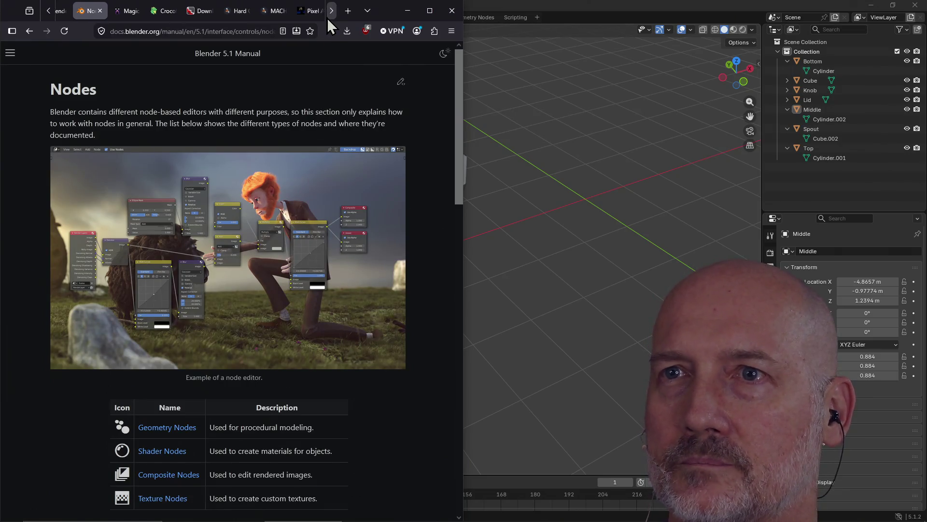
pyautogui.click(312, 14)
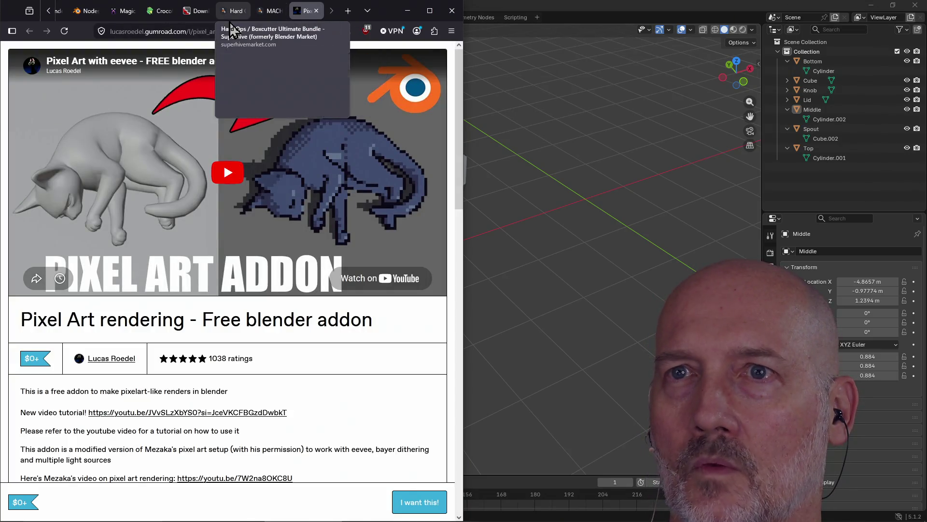
pyautogui.click(236, 13)
pyautogui.scroll(-2, 352, 177)
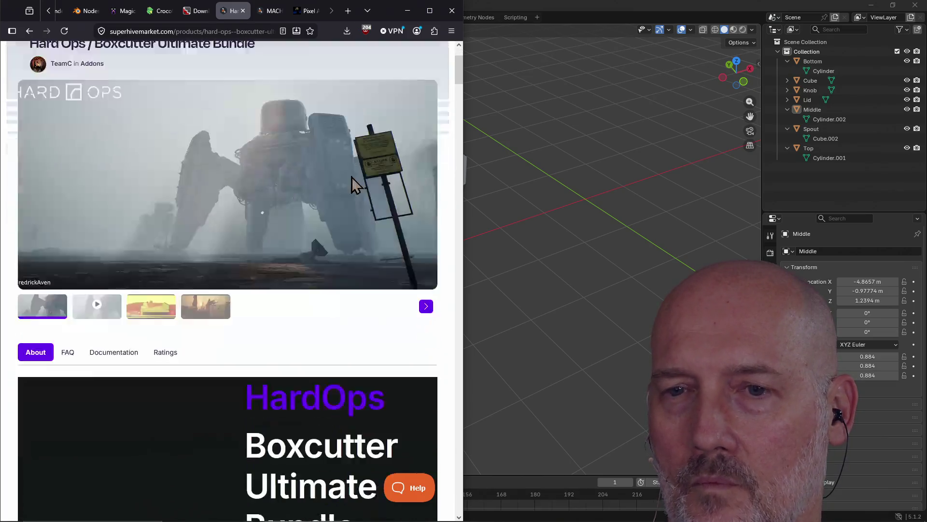
pyautogui.scroll(2, 352, 177)
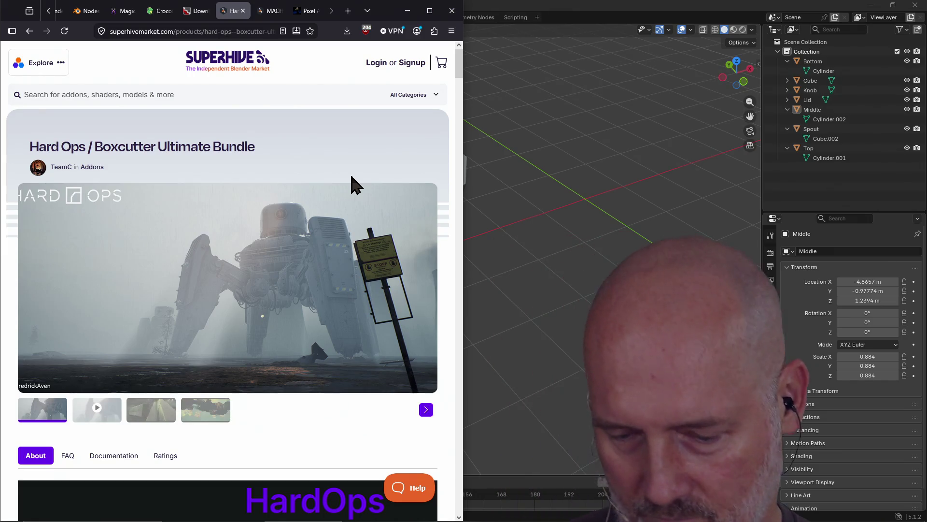
pyautogui.click(518, 97)
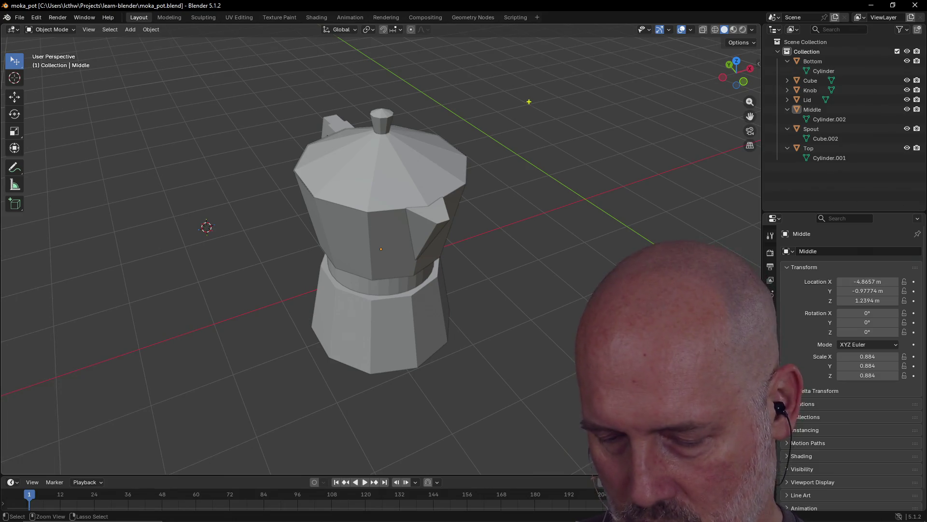
# Step: Enter the text 'BRB...' with the moka pot model back on screen
pyautogui.write('BRB...')
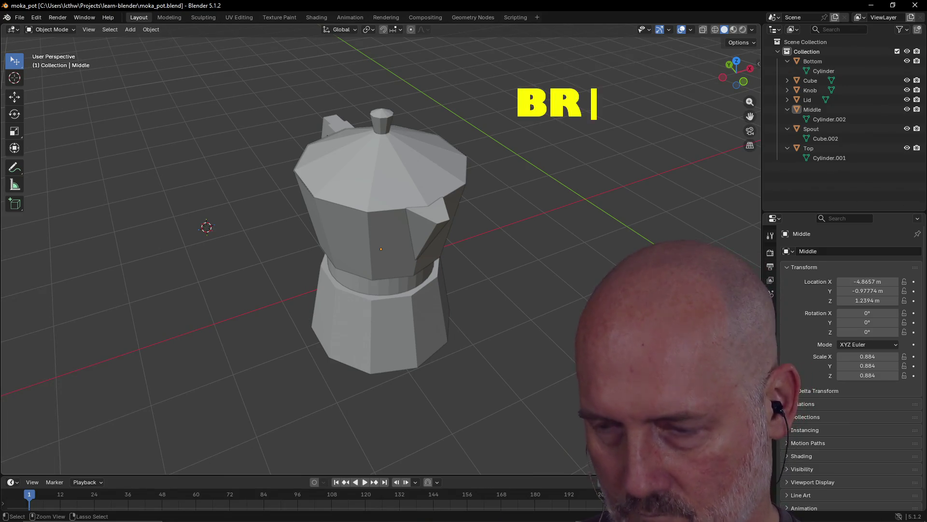
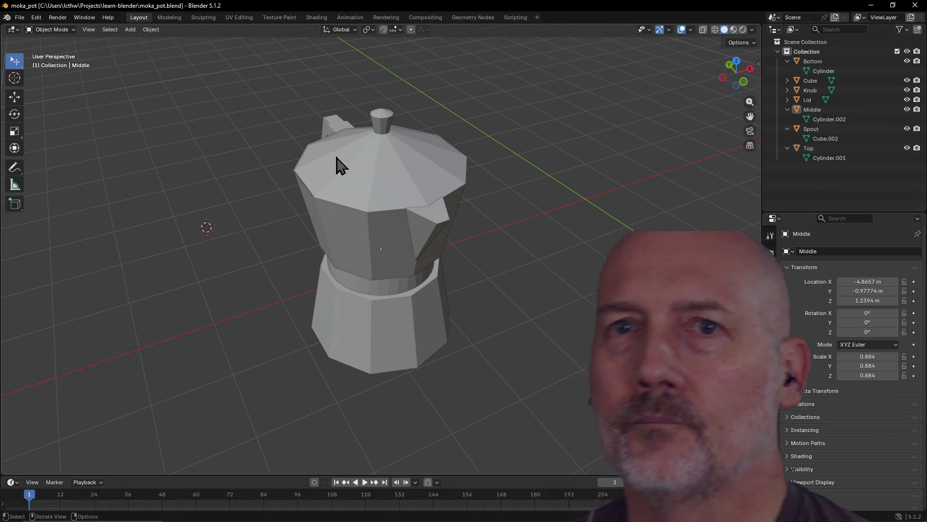
# Step: Orbit and zoom around the moka pot to inspect its handle
pyautogui.scroll(-1, 341, 165)
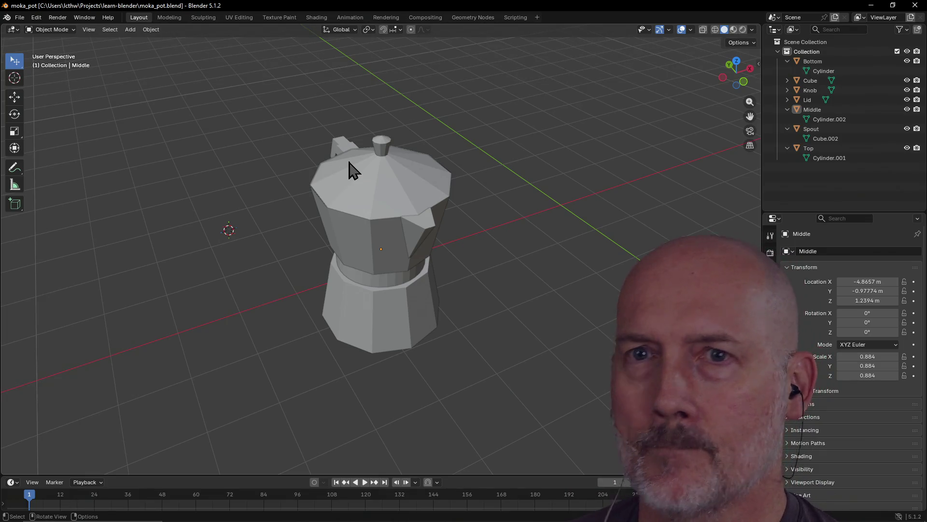
pyautogui.moveTo(385, 184)
pyautogui.mouseDown(button='middle')
pyautogui.moveTo(474, 167)
pyautogui.moveTo(447, 183)
pyautogui.moveTo(352, 181)
pyautogui.moveTo(217, 203)
pyautogui.mouseUp(button='middle')
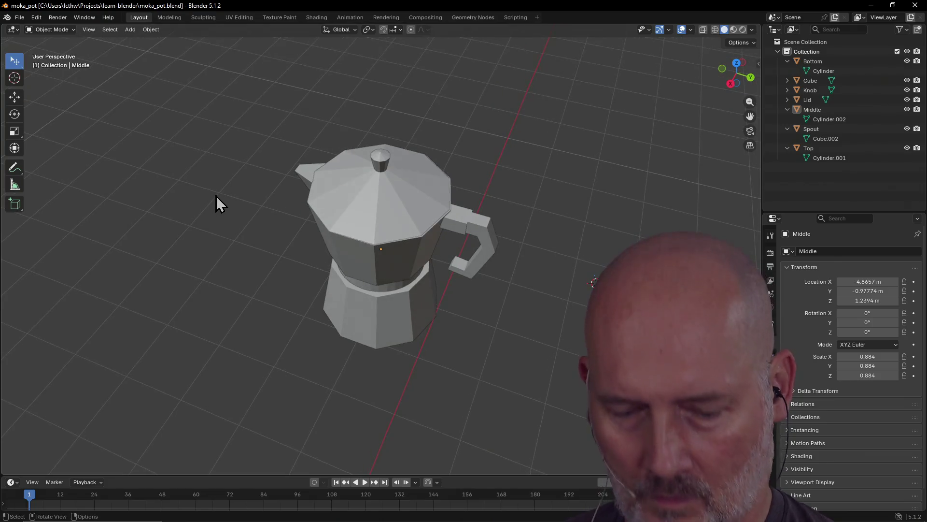
pyautogui.hotkey('alt', 'Tab')
pyautogui.press('Escape')
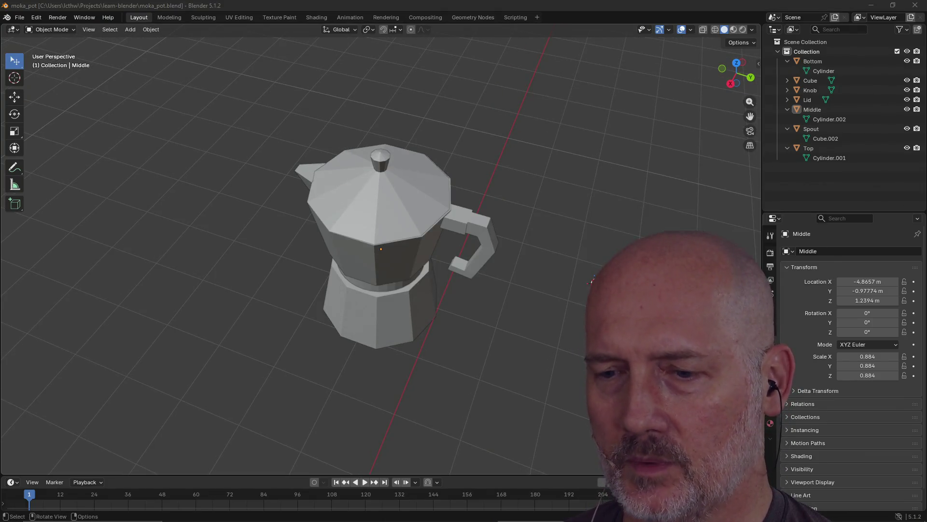
pyautogui.hotkey('alt', 'Tab')
pyautogui.hotkey('alt', 'Tab')
pyautogui.hotkey('alt', 'Tab')
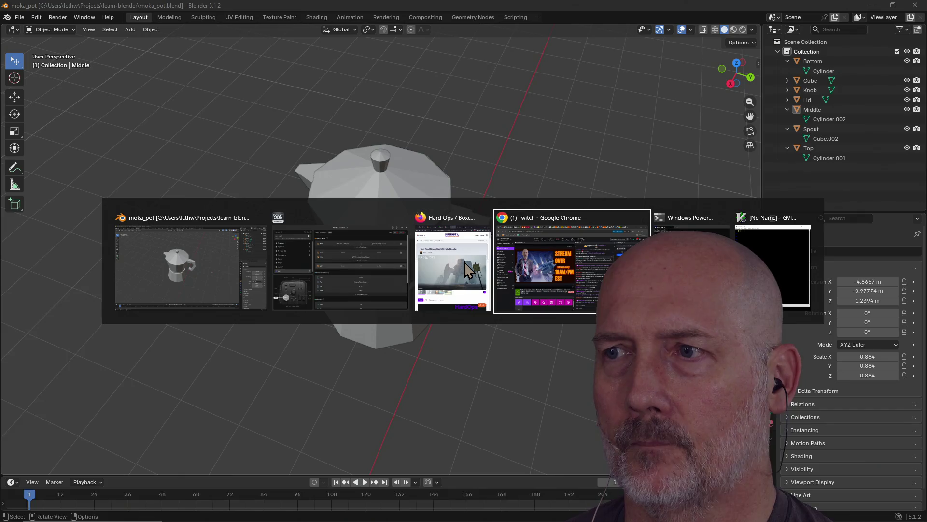
pyautogui.hotkey('alt', 'Tab')
pyautogui.hotkey('alt', 'Tab')
pyautogui.hotkey('alt', 'Tab')
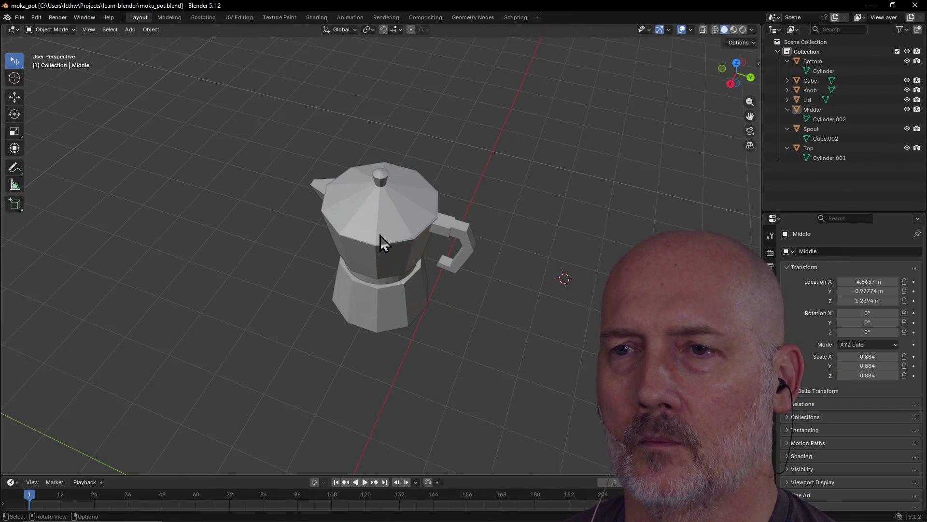
pyautogui.moveTo(380, 235)
pyautogui.mouseDown(button='middle')
pyautogui.moveTo(514, 195)
pyautogui.moveTo(606, 205)
pyautogui.moveTo(227, 204)
pyautogui.moveTo(366, 187)
pyautogui.moveTo(240, 193)
pyautogui.moveTo(275, 193)
pyautogui.mouseUp(button='middle')
pyautogui.scroll(-4, 306, 182)
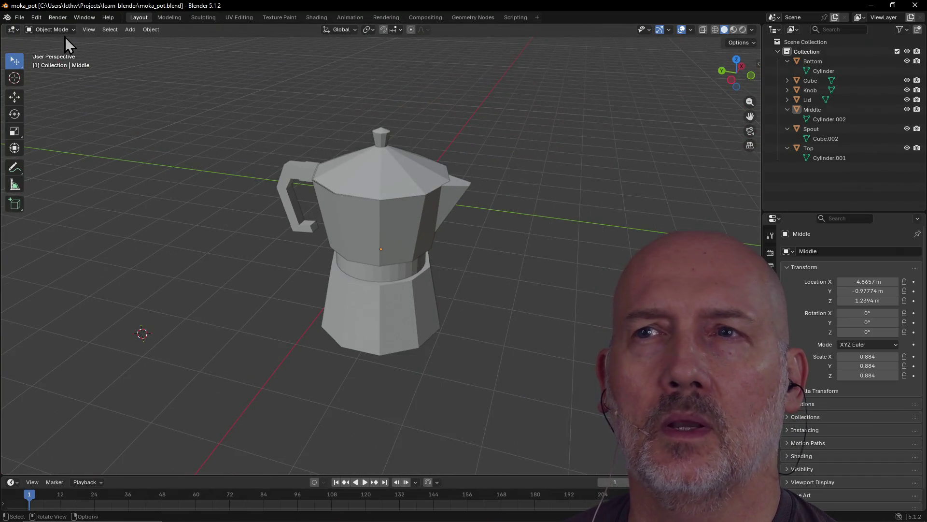
# Step: Open Preferences on the Get Extensions page and allow online access
pyautogui.click(36, 16)
pyautogui.click(59, 145)
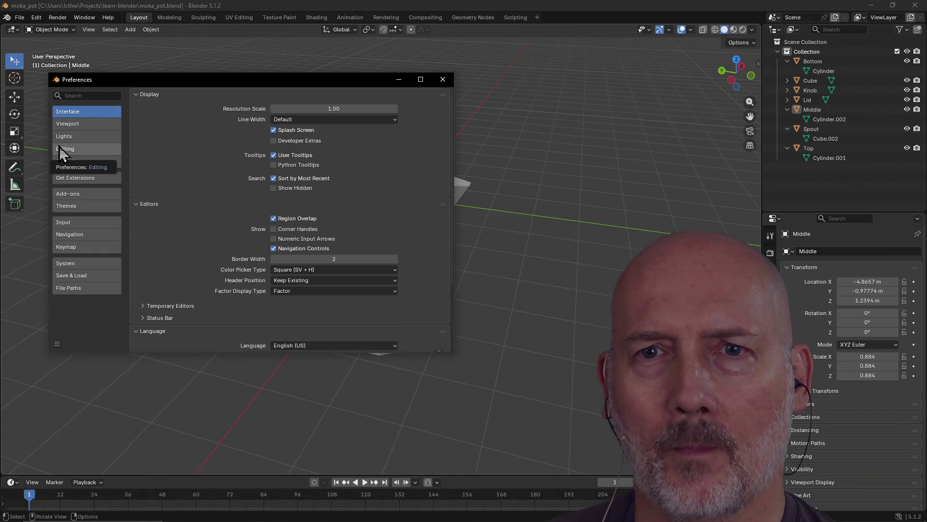
pyautogui.click(87, 178)
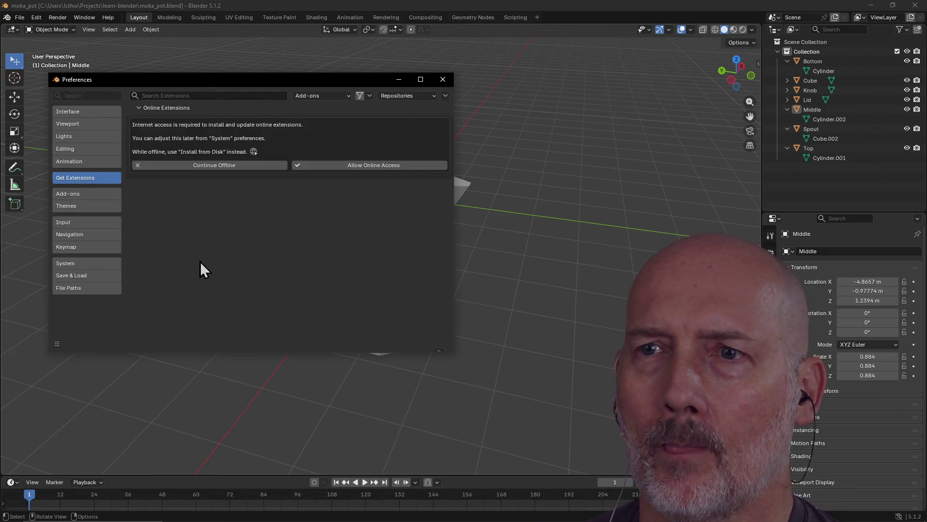
pyautogui.click(359, 166)
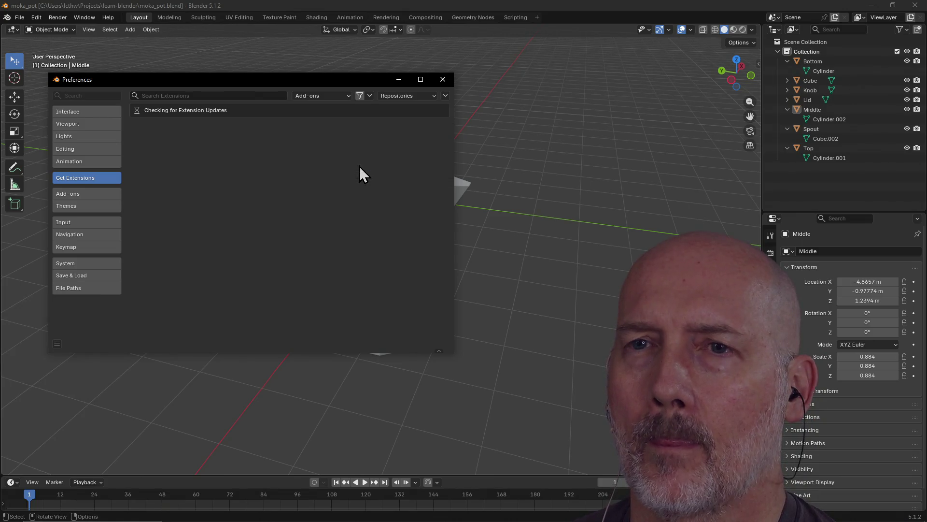
pyautogui.press('super')
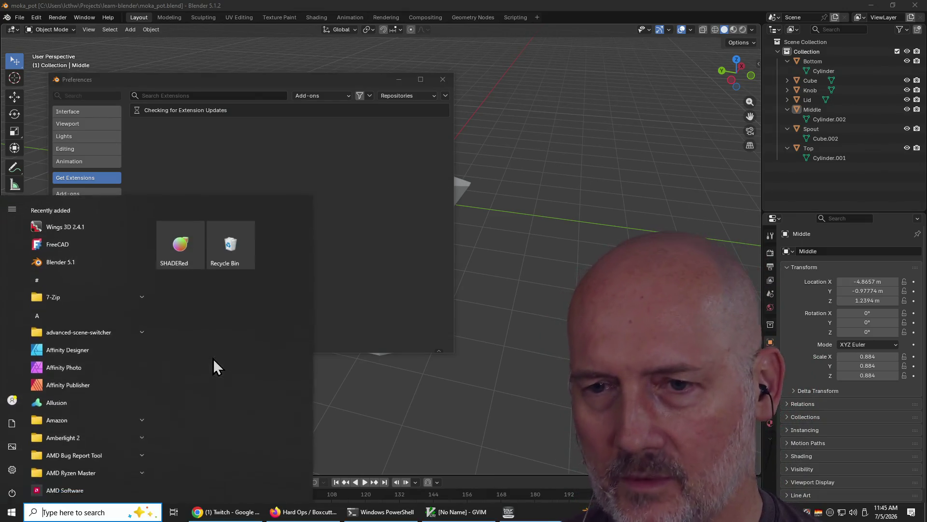
# Step: In Portmaster, choose Allow All for Python's blocked connection, then close Portmaster
pyautogui.write('portmaster')
pyautogui.press('Return')
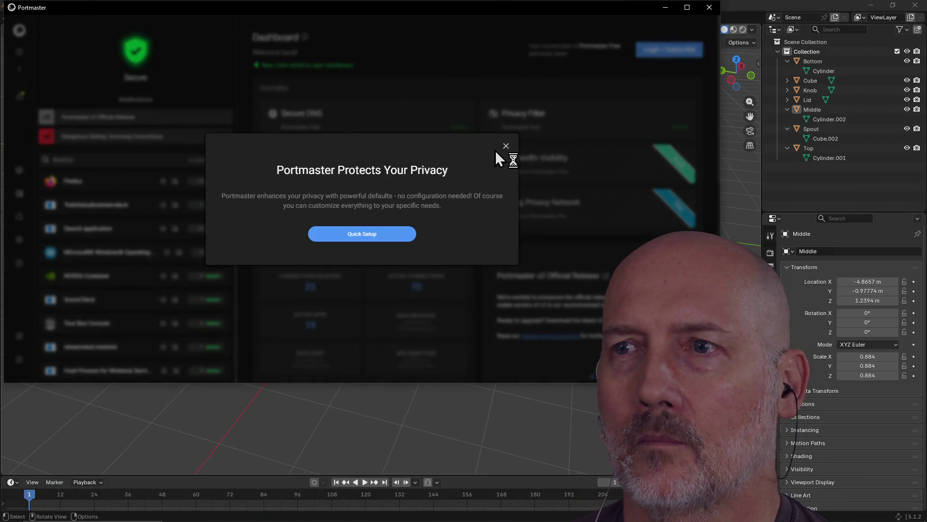
pyautogui.click(505, 145)
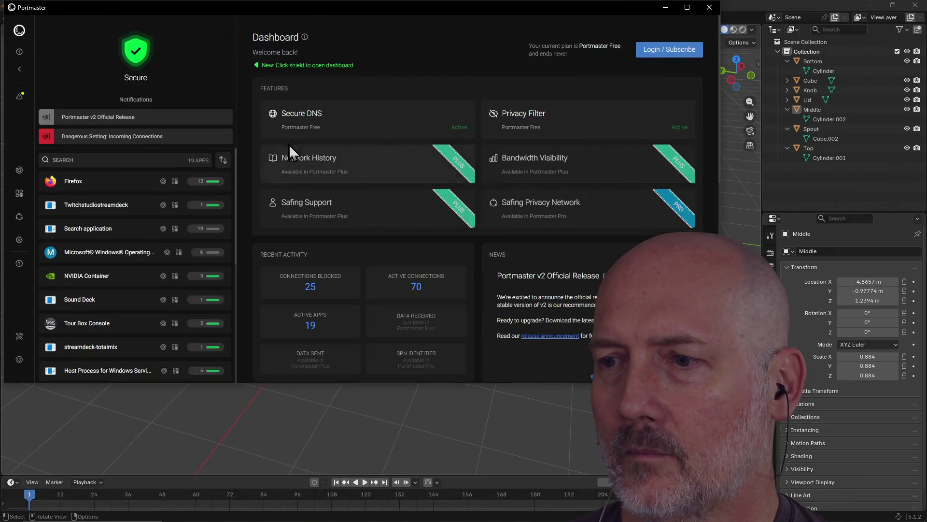
pyautogui.click(20, 97)
pyautogui.click(170, 97)
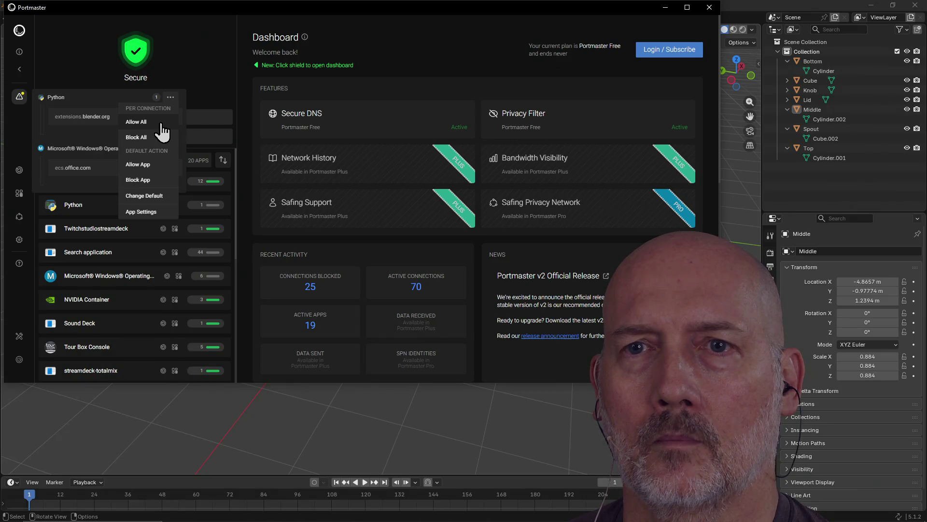
pyautogui.click(161, 165)
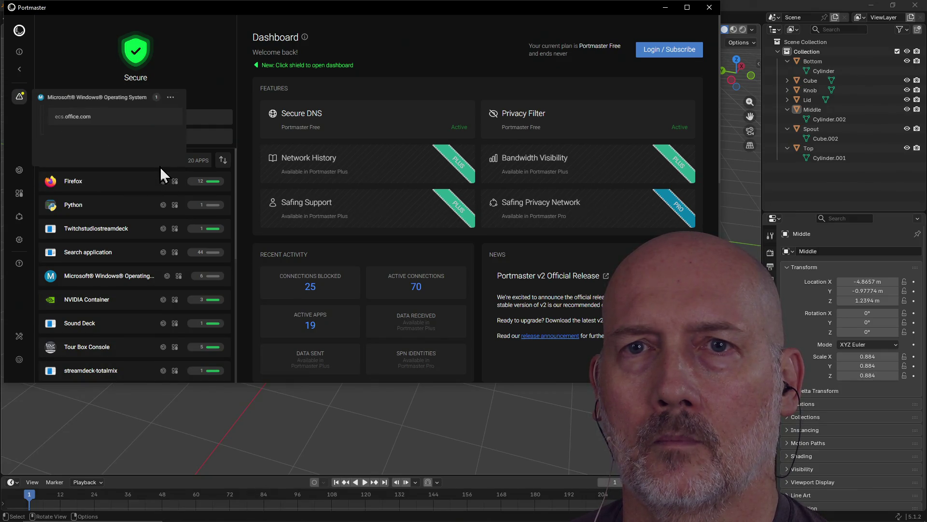
pyautogui.click(710, 8)
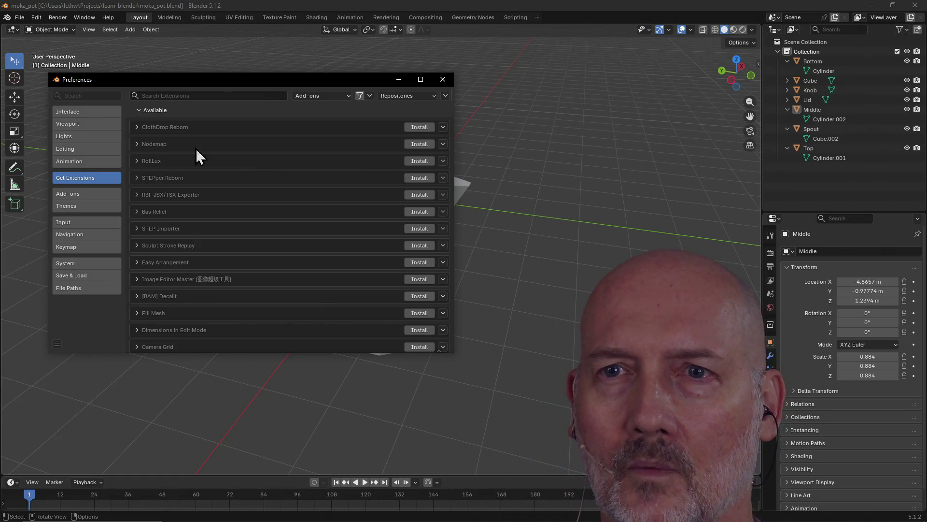
pyautogui.click(136, 125)
pyautogui.click(137, 126)
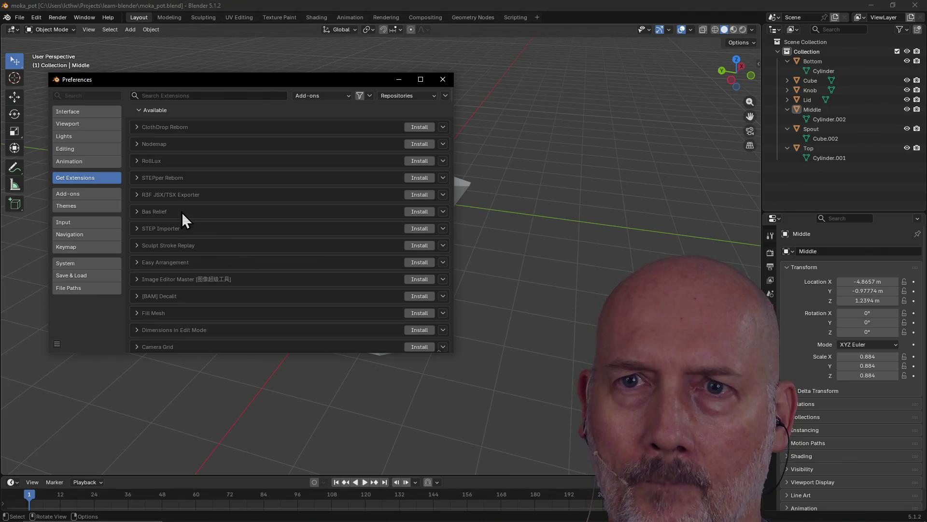
pyautogui.click(138, 264)
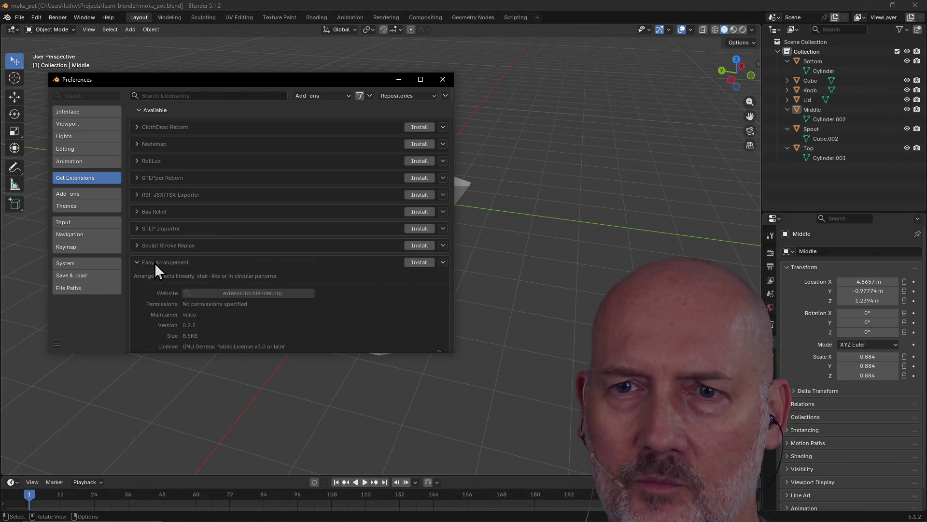
pyautogui.scroll(-3, 273, 199)
pyautogui.scroll(3, 274, 198)
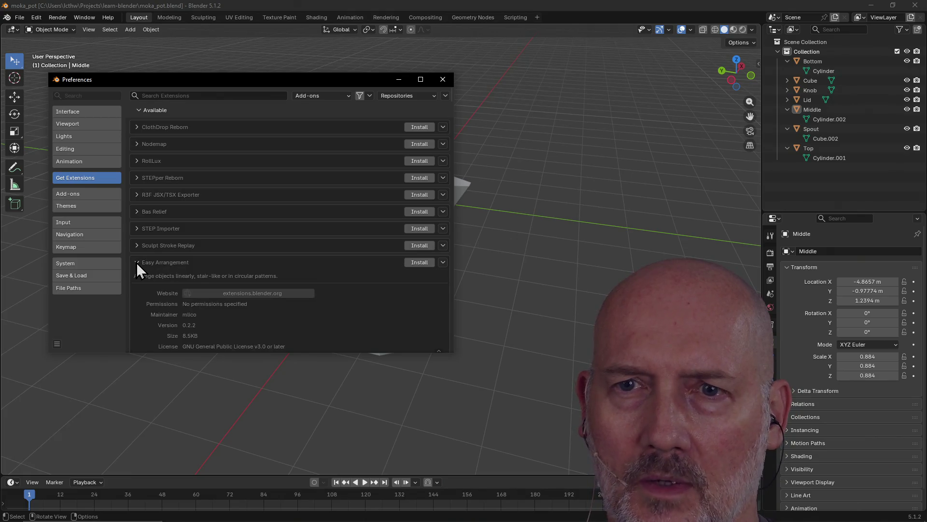
pyautogui.click(137, 263)
pyautogui.scroll(-8, 305, 246)
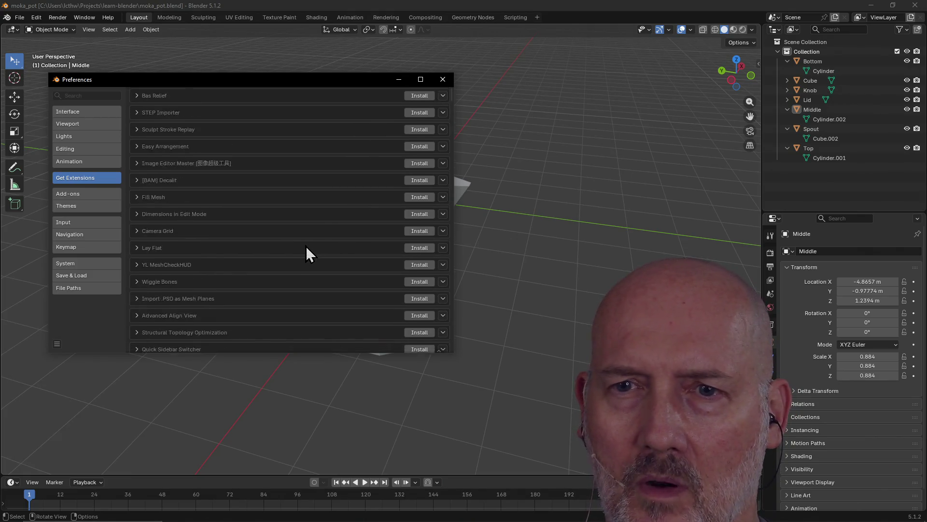